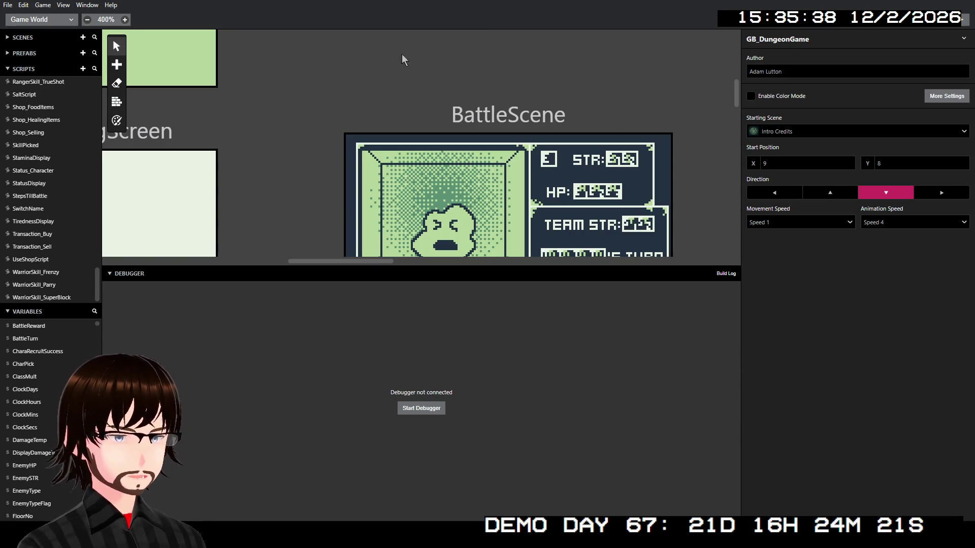
- Browse MageSkills_Fire, WarriorSkill_SuperBlock and WarriorSkill_Frenzy, ending on RangerSkill_TrueShot with its 10 MP check
{"action": "scroll", "coordinate": [65, 224], "scroll_direction": "up", "scroll_amount": 3}
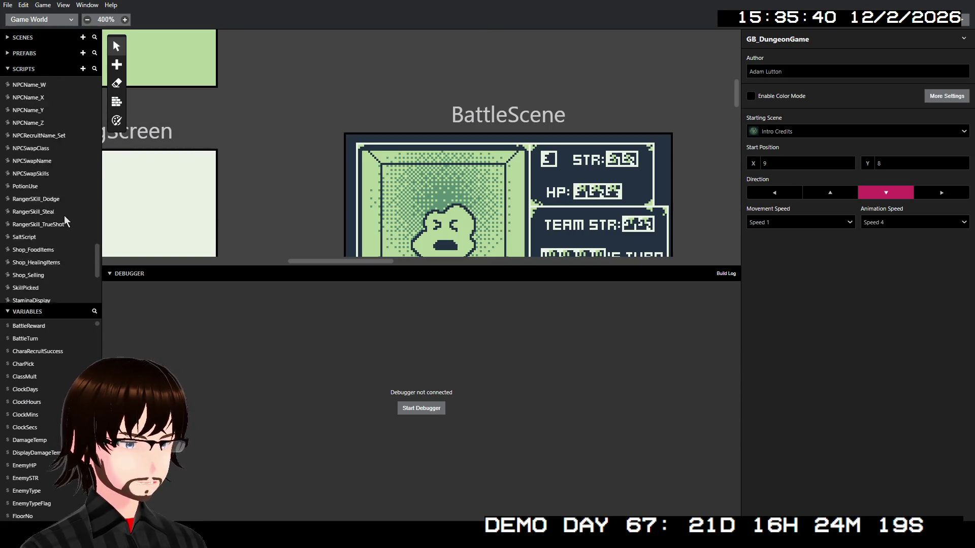
{"action": "scroll", "coordinate": [65, 221], "scroll_direction": "up", "scroll_amount": 10}
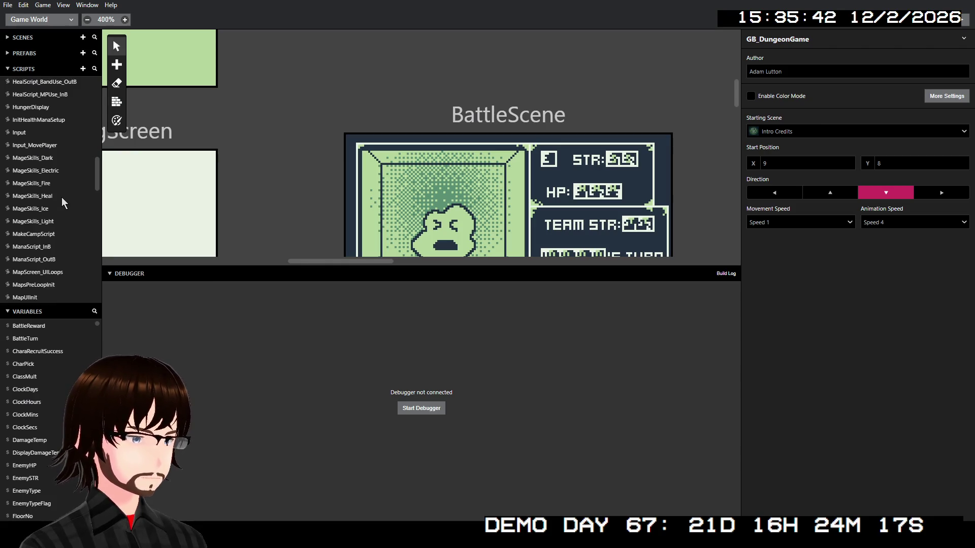
{"action": "left_click", "coordinate": [51, 185]}
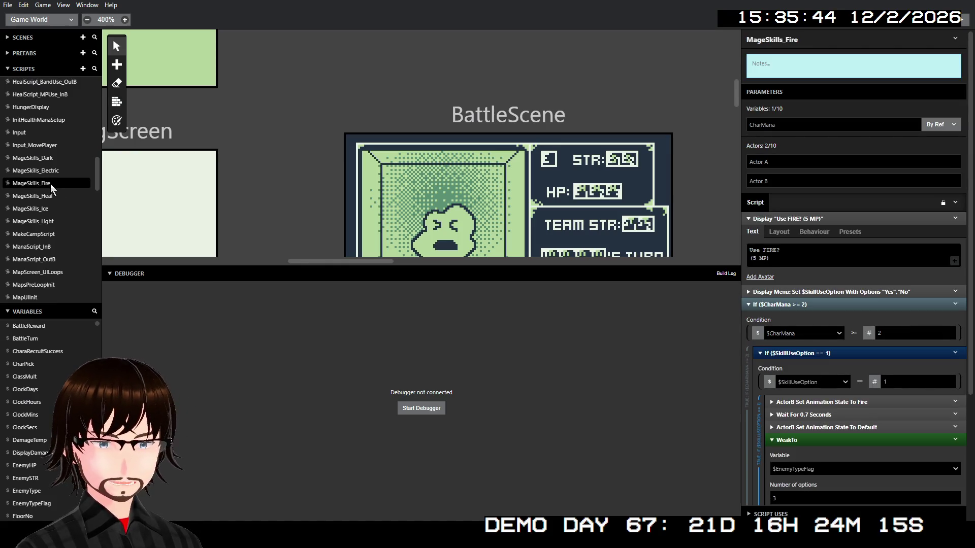
{"action": "scroll", "coordinate": [61, 193], "scroll_direction": "down", "scroll_amount": 10}
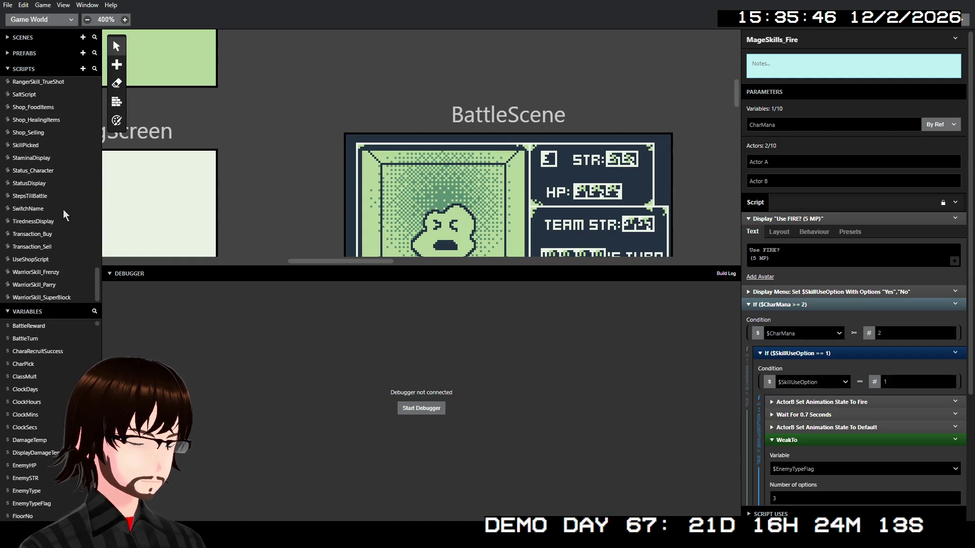
{"action": "left_click", "coordinate": [61, 299]}
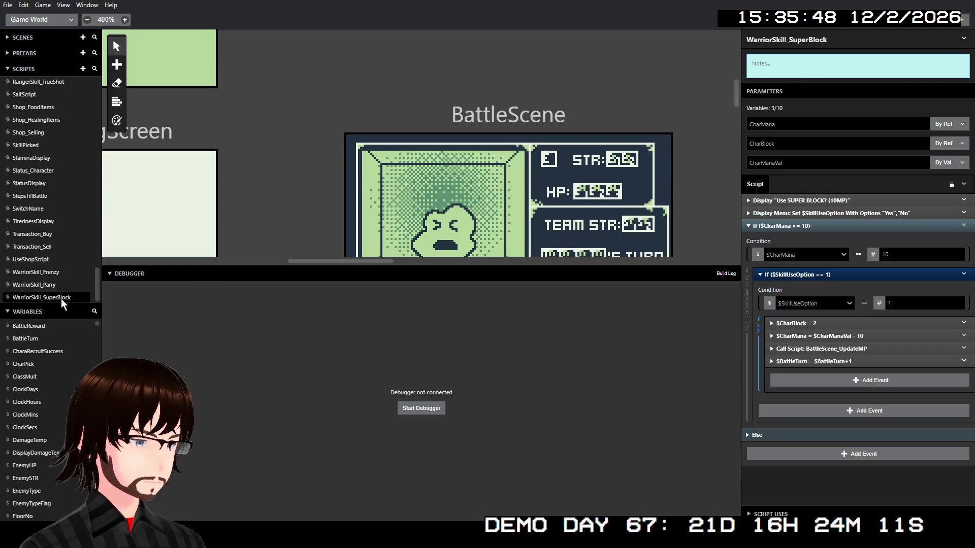
{"action": "left_click", "coordinate": [54, 273]}
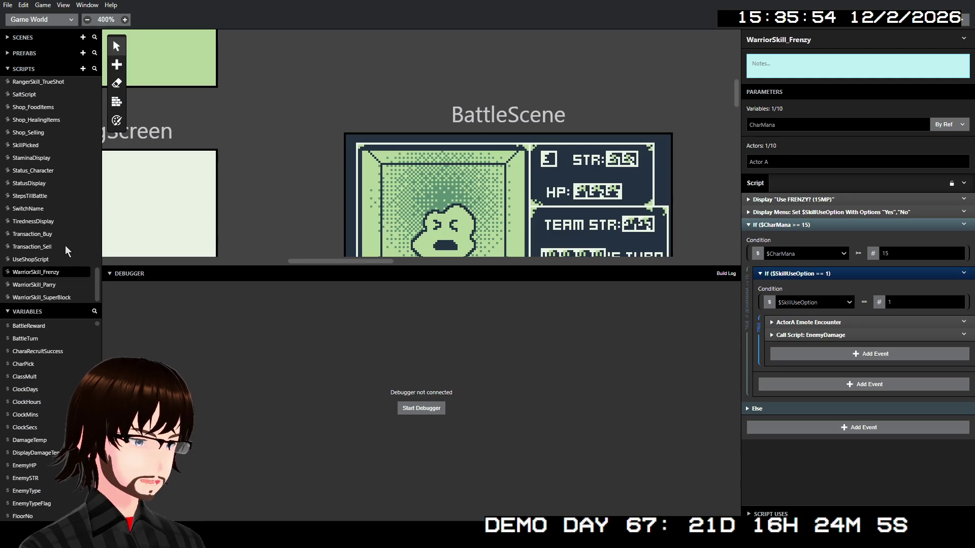
{"action": "scroll", "coordinate": [60, 238], "scroll_direction": "up", "scroll_amount": 4}
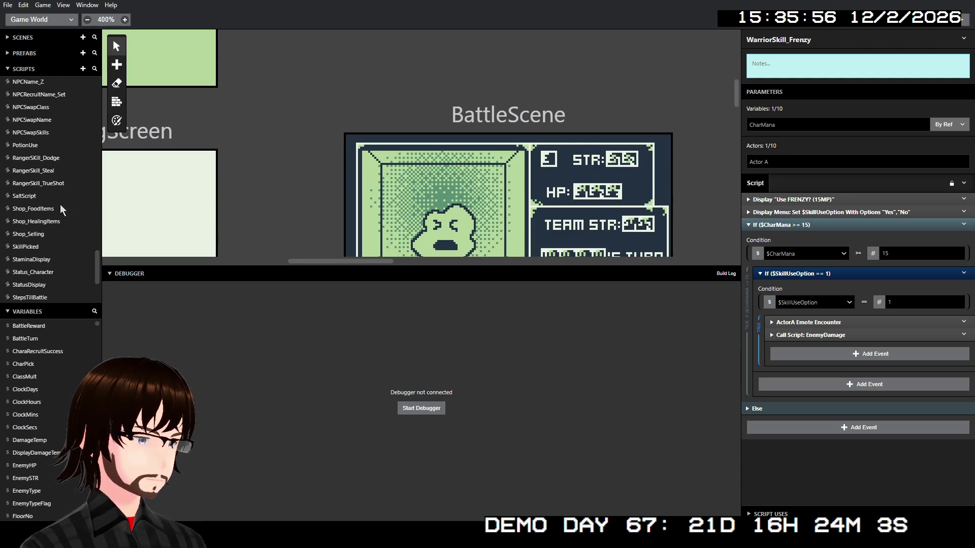
{"action": "left_click", "coordinate": [62, 184]}
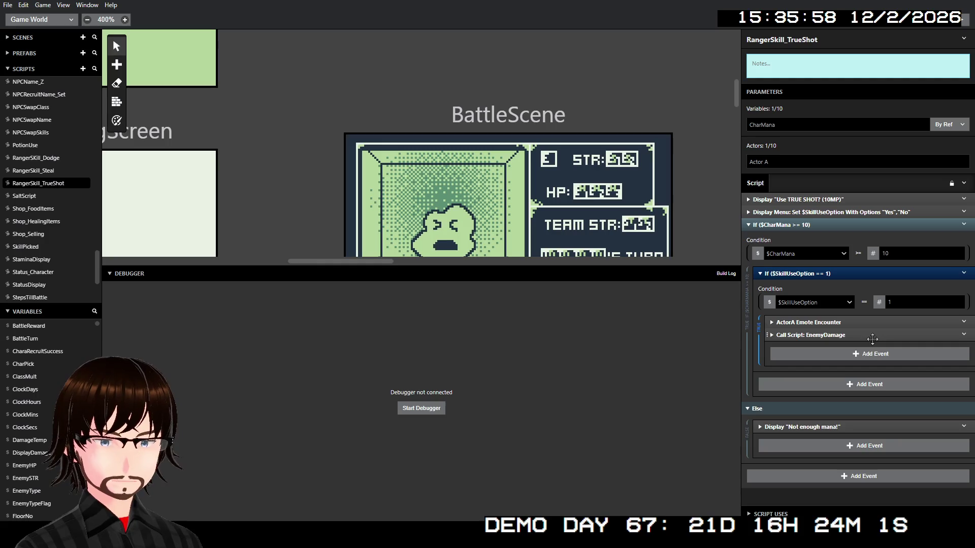
{"action": "left_click", "coordinate": [872, 336]}
{"action": "scroll", "coordinate": [868, 334], "scroll_direction": "down", "scroll_amount": 3}
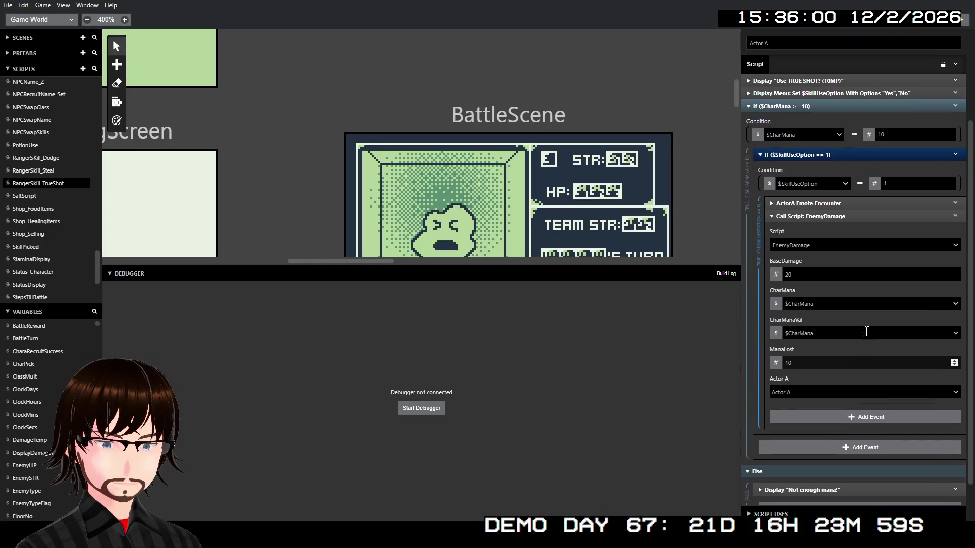
{"action": "scroll", "coordinate": [866, 331], "scroll_direction": "up", "scroll_amount": 1}
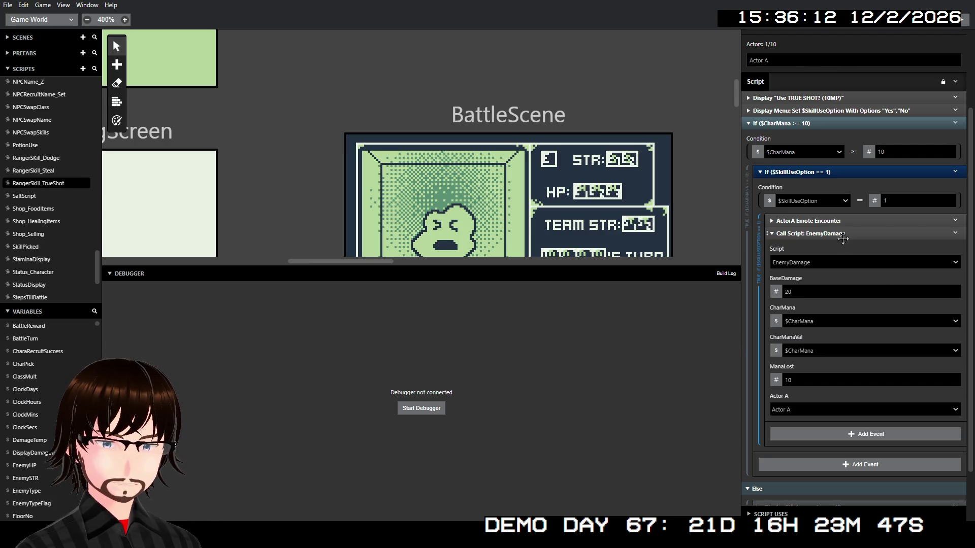
{"action": "left_click", "coordinate": [843, 238]}
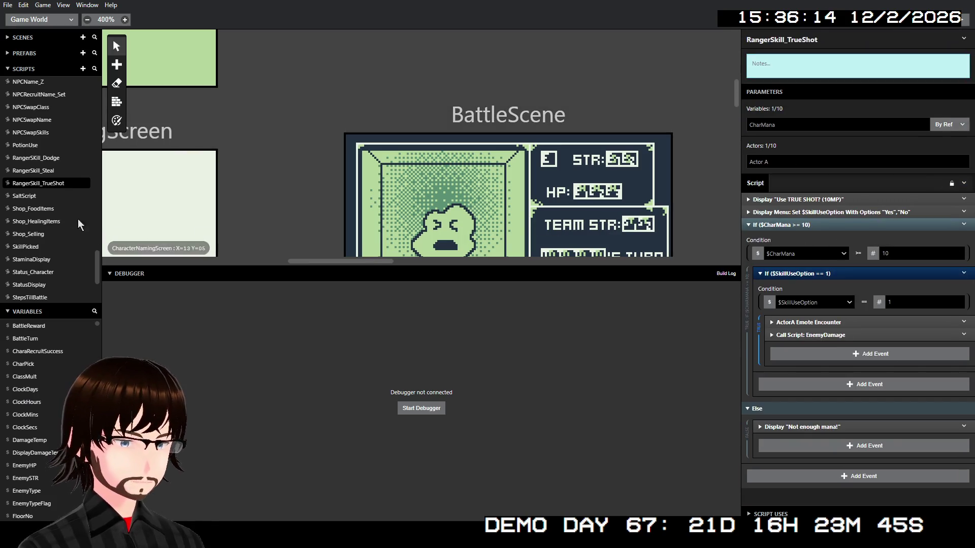
{"action": "scroll", "coordinate": [30, 181], "scroll_direction": "up", "scroll_amount": 10}
{"action": "scroll", "coordinate": [30, 181], "scroll_direction": "up", "scroll_amount": 10}
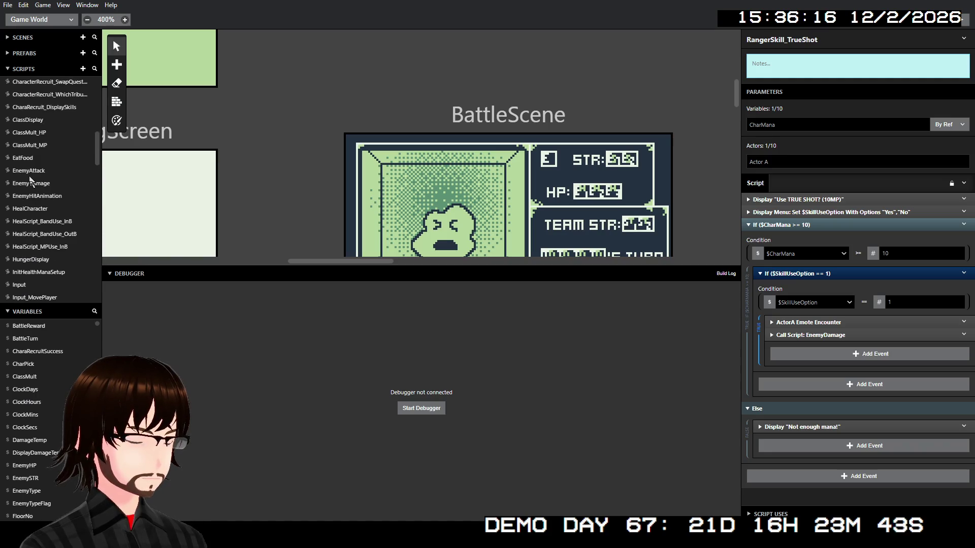
{"action": "scroll", "coordinate": [26, 184], "scroll_direction": "up", "scroll_amount": 3}
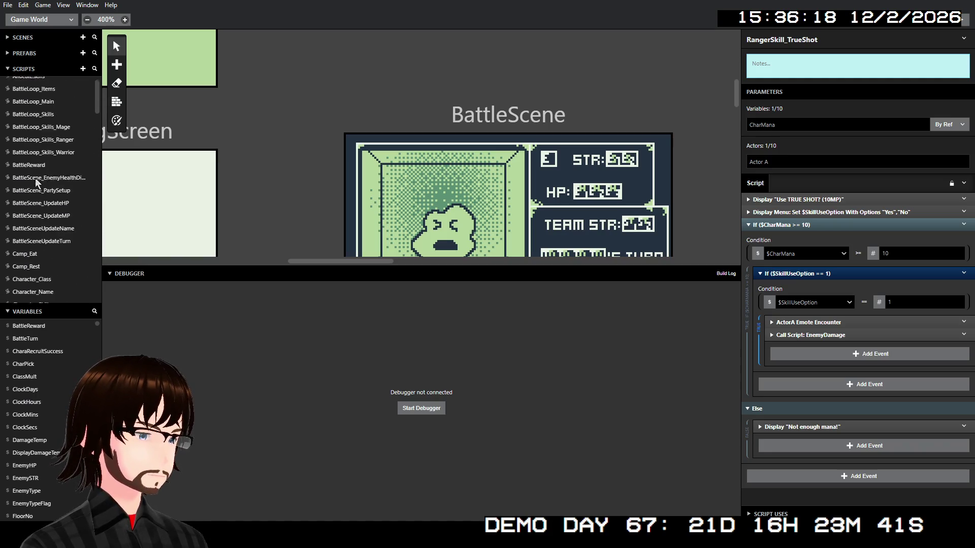
{"action": "scroll", "coordinate": [48, 186], "scroll_direction": "down", "scroll_amount": 2}
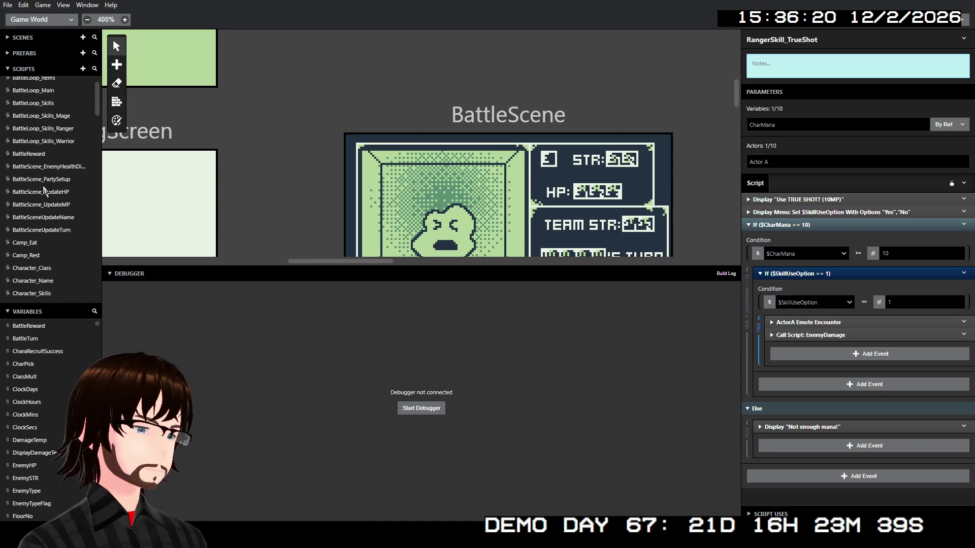
{"action": "scroll", "coordinate": [55, 187], "scroll_direction": "down", "scroll_amount": 4}
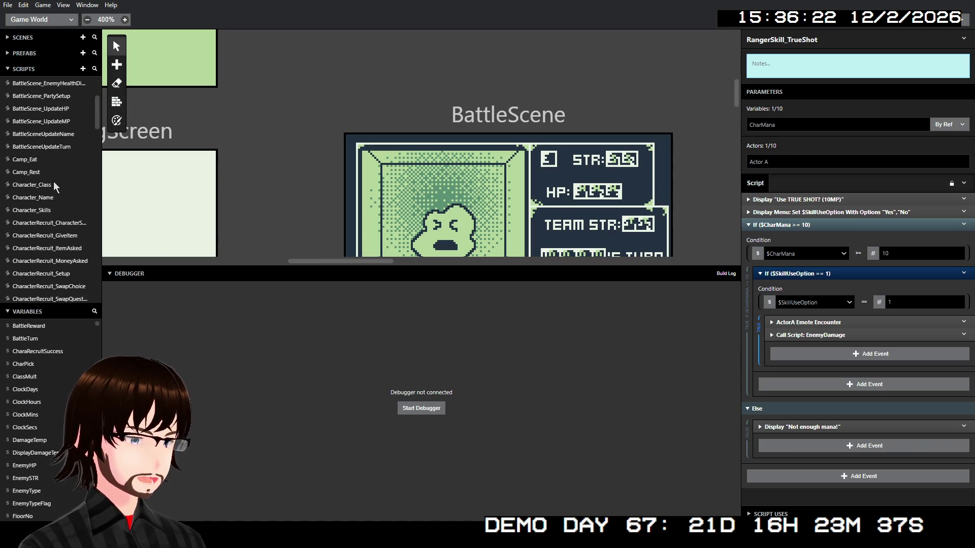
{"action": "scroll", "coordinate": [54, 163], "scroll_direction": "down", "scroll_amount": 2}
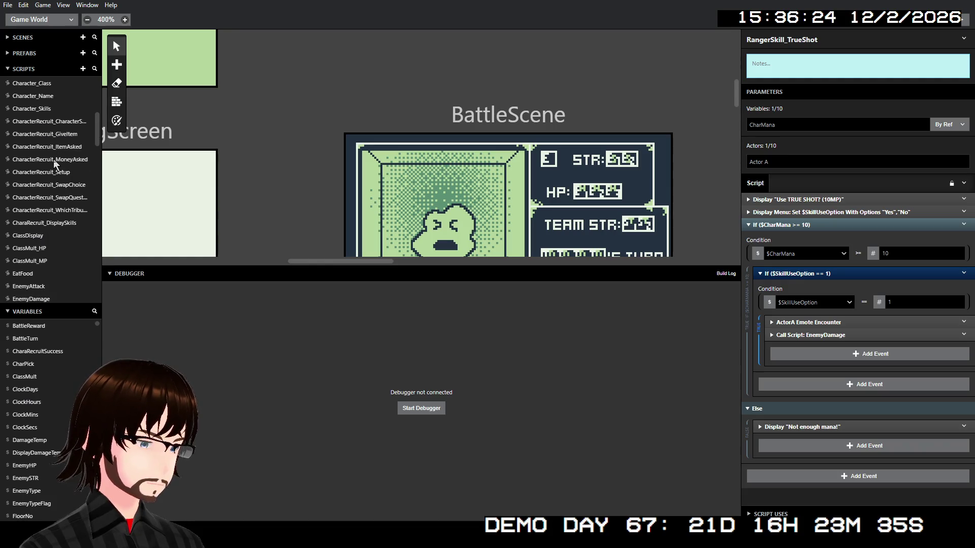
{"action": "scroll", "coordinate": [48, 207], "scroll_direction": "down", "scroll_amount": 2}
- Open the EnemyDamage script and expand the BattleScene_UpdateMP call's parameters
{"action": "left_click", "coordinate": [36, 250]}
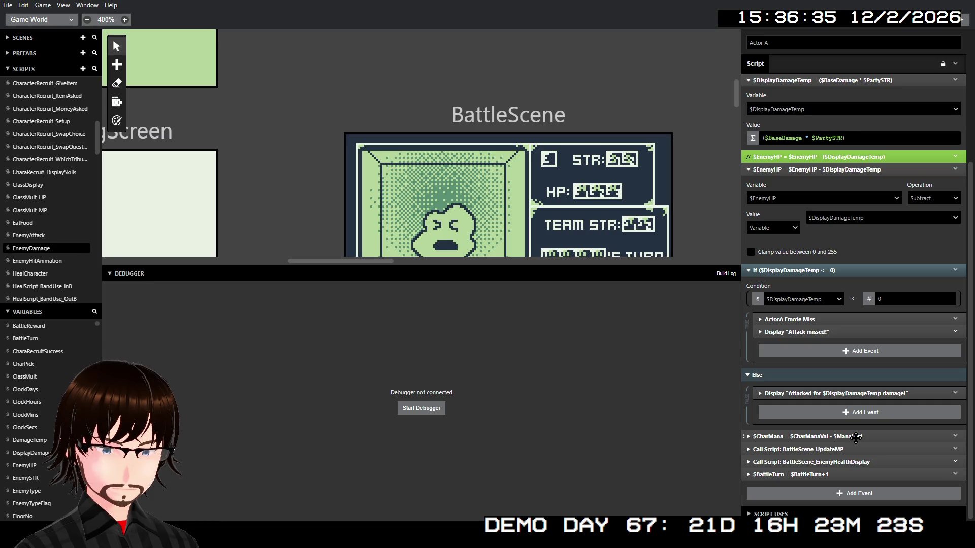
{"action": "left_click", "coordinate": [855, 437]}
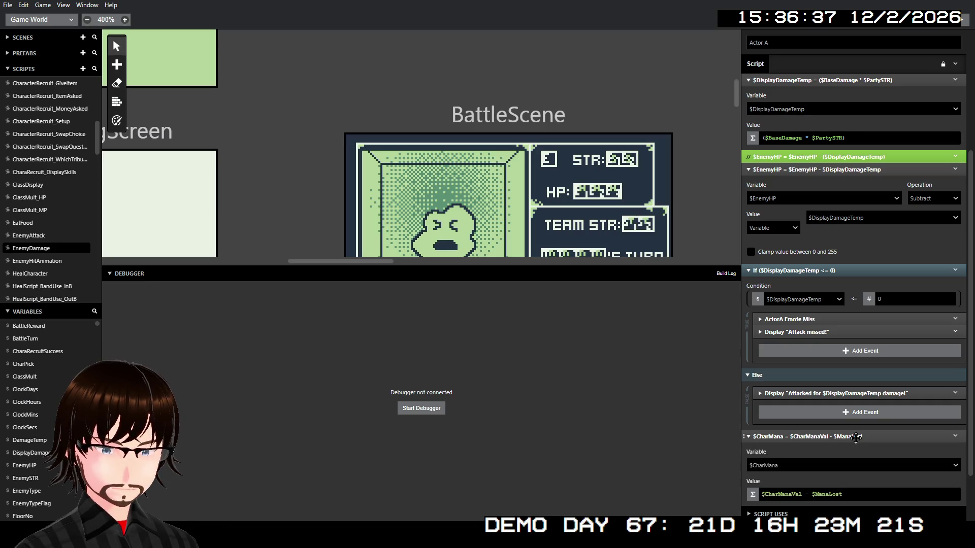
{"action": "left_click", "coordinate": [855, 437]}
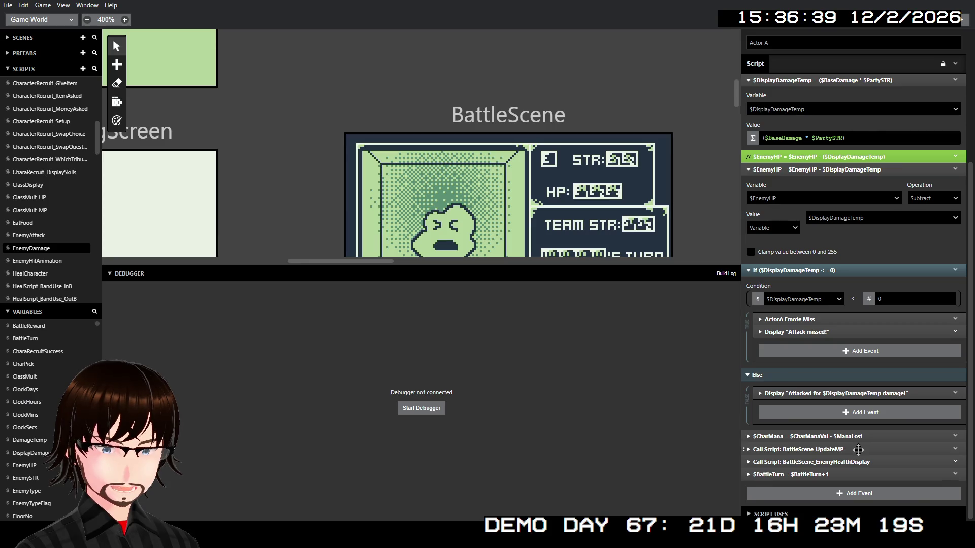
{"action": "left_click", "coordinate": [858, 449]}
{"action": "scroll", "coordinate": [864, 424], "scroll_direction": "down", "scroll_amount": 2}
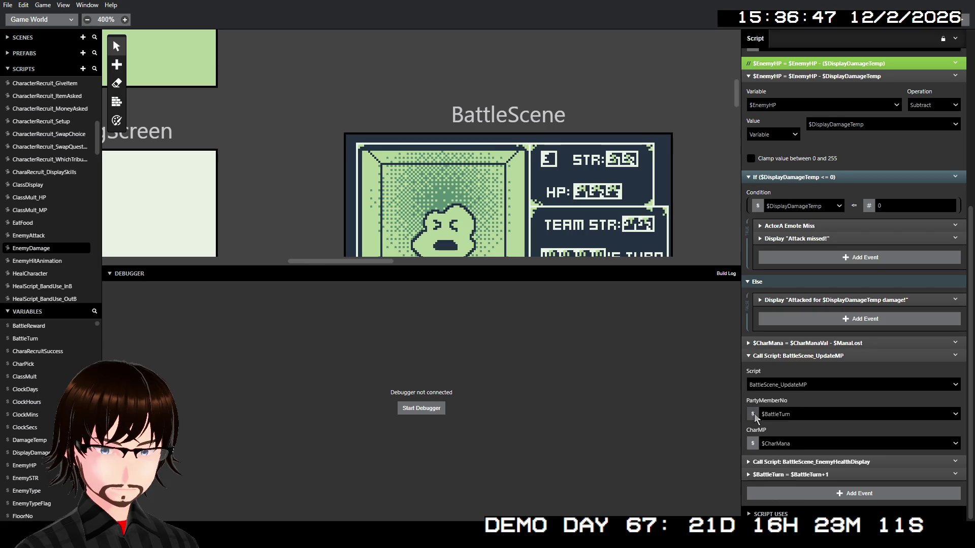
- Make PartyMemberNo an Expression type with the value $BattleTurn
{"action": "left_click", "coordinate": [753, 415]}
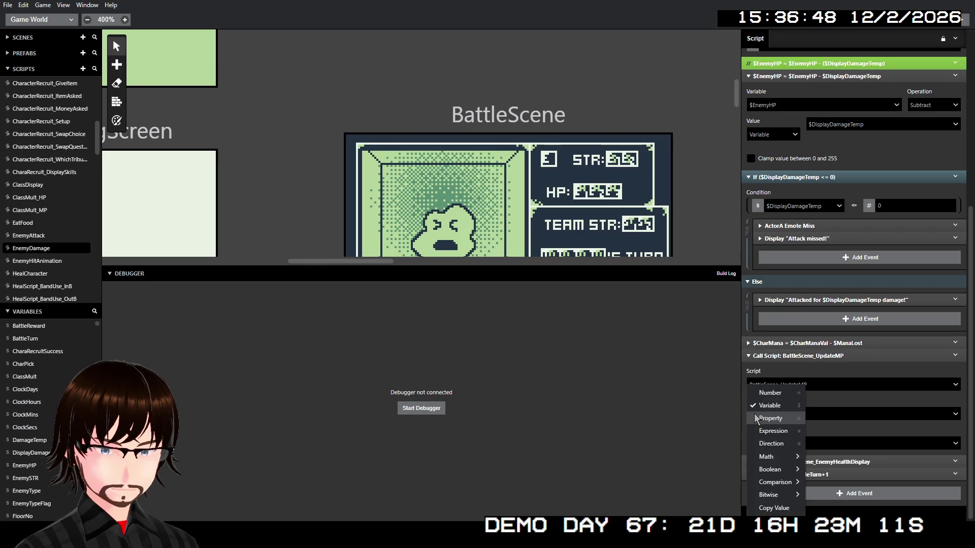
{"action": "left_click", "coordinate": [782, 433]}
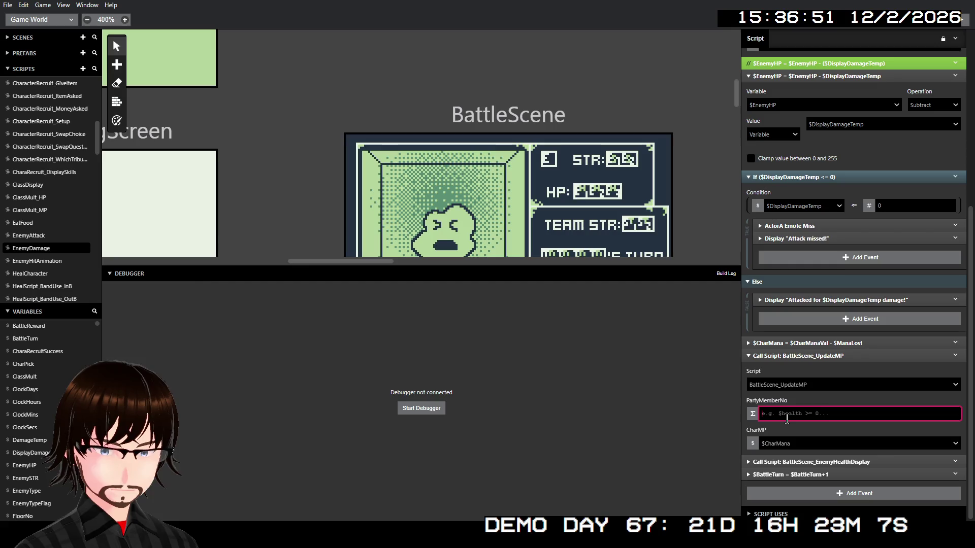
{"action": "type", "text": "$B"}
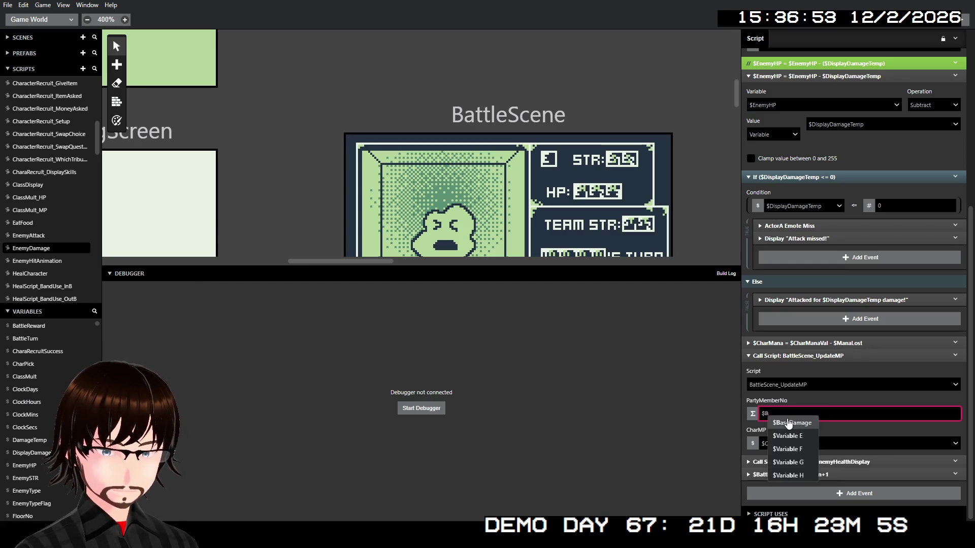
{"action": "type", "text": "a"}
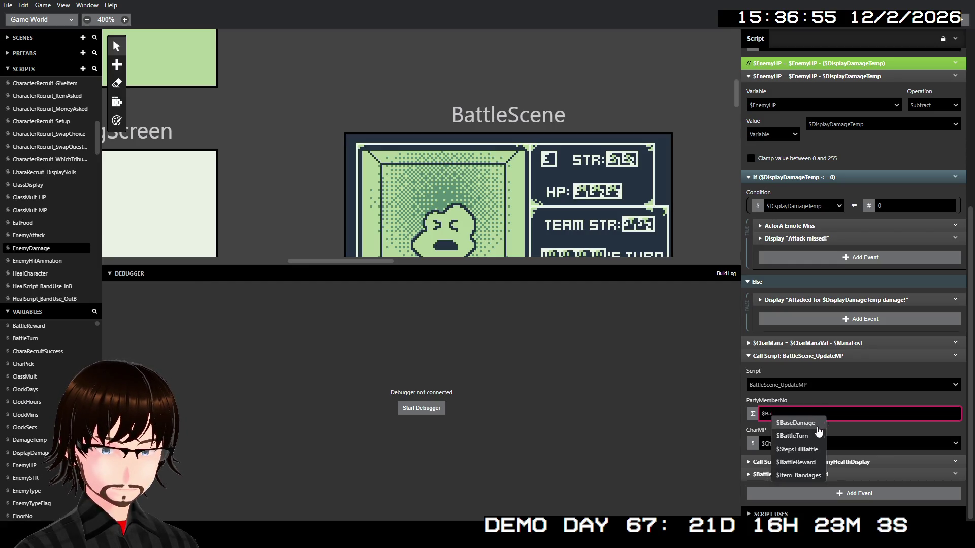
{"action": "left_click", "coordinate": [808, 436]}
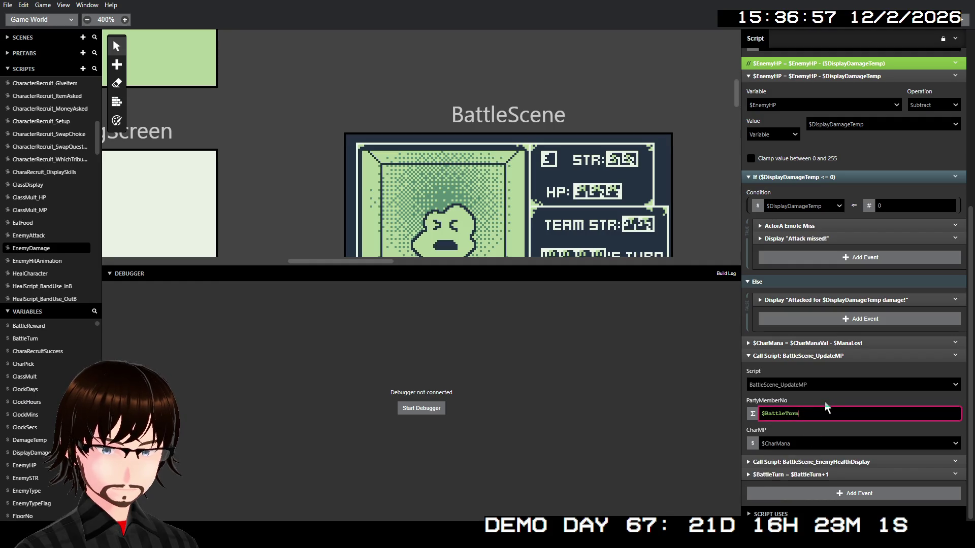
- Build and run the game, start a new game, and walk up the corridor
{"action": "key", "text": "ctrl+b"}
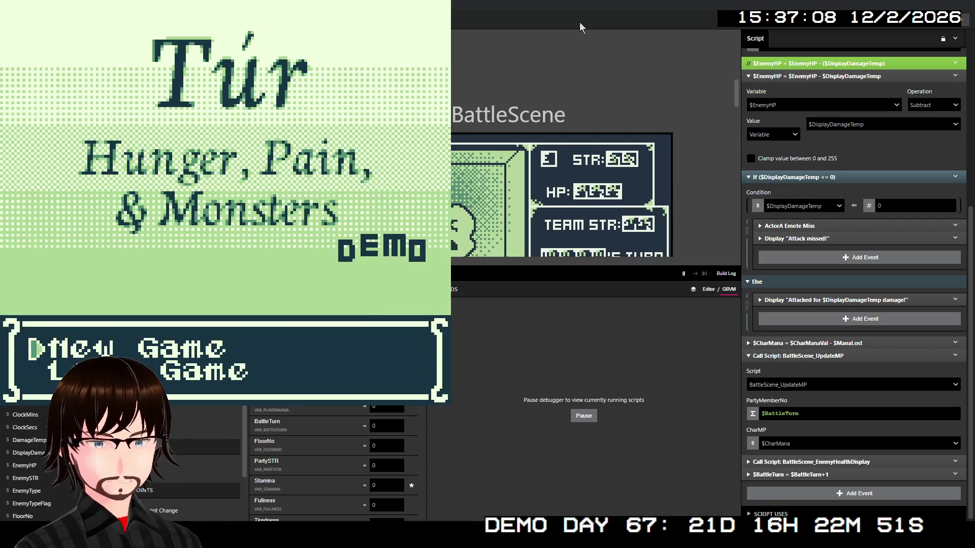
{"action": "key", "text": "Return"}
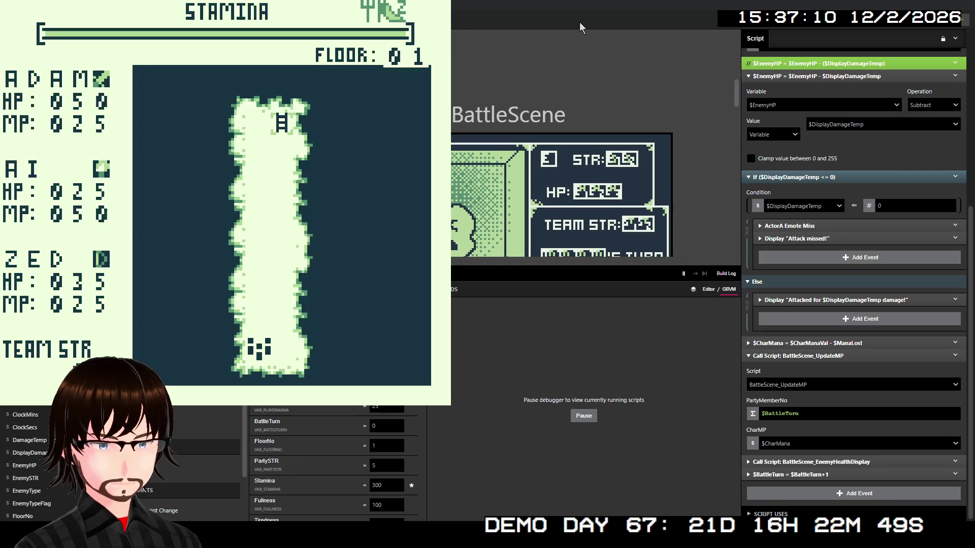
{"action": "key", "text": "Up"}
{"action": "key", "text": "Up"}
{"action": "key", "text": "Up"}
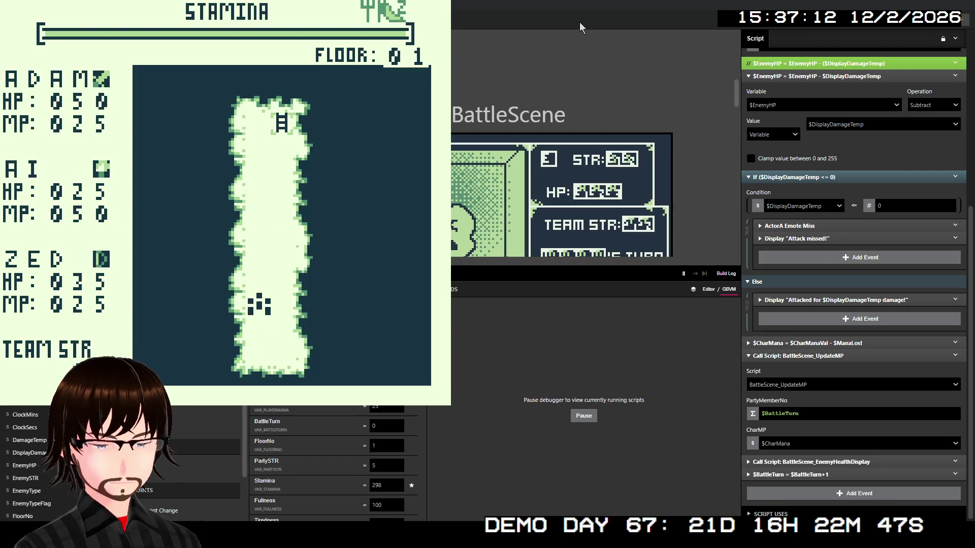
{"action": "key", "text": "Up"}
{"action": "key", "text": "Up"}
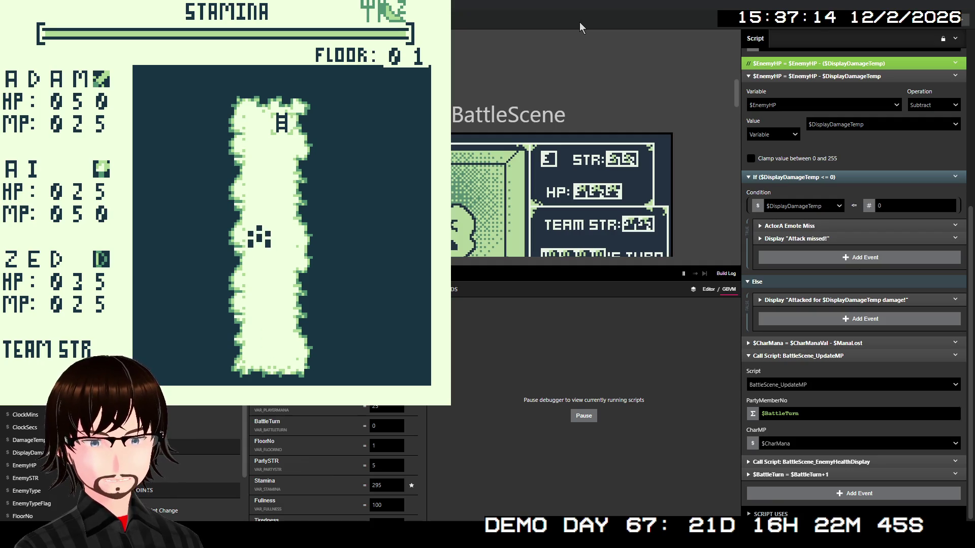
{"action": "key", "text": "Up"}
{"action": "key", "text": "Up"}
{"action": "key", "text": "Up"}
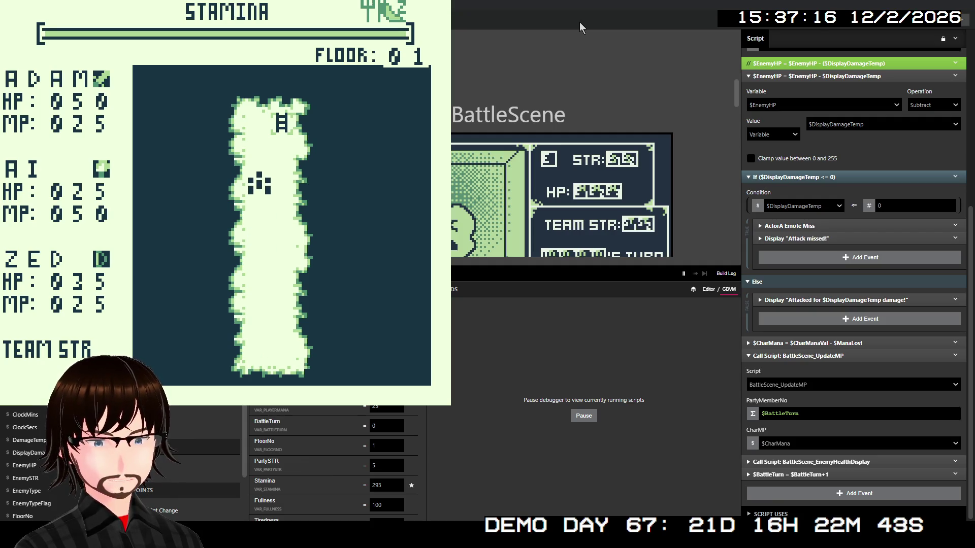
- Take the ladder down to floor 2 and walk the party left
{"action": "key", "text": "Up"}
{"action": "key", "text": "Right"}
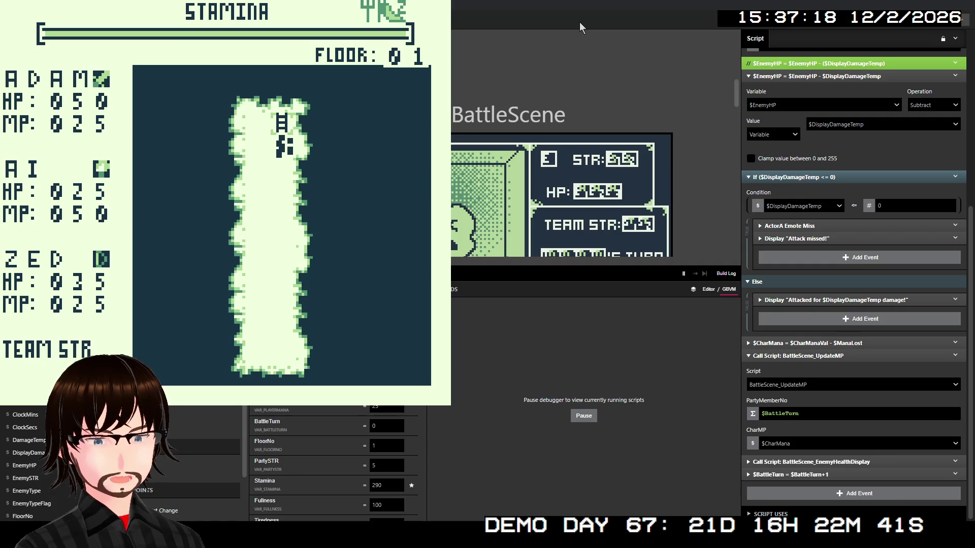
{"action": "key", "text": "Up"}
{"action": "key", "text": "z"}
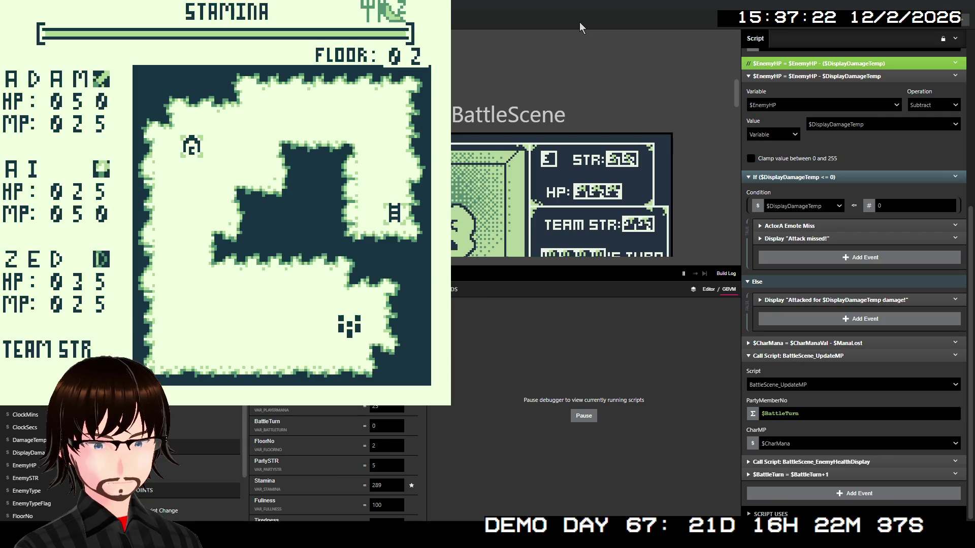
{"action": "key", "text": "Left"}
{"action": "key", "text": "Left"}
{"action": "key", "text": "Left"}
{"action": "key", "text": "Left"}
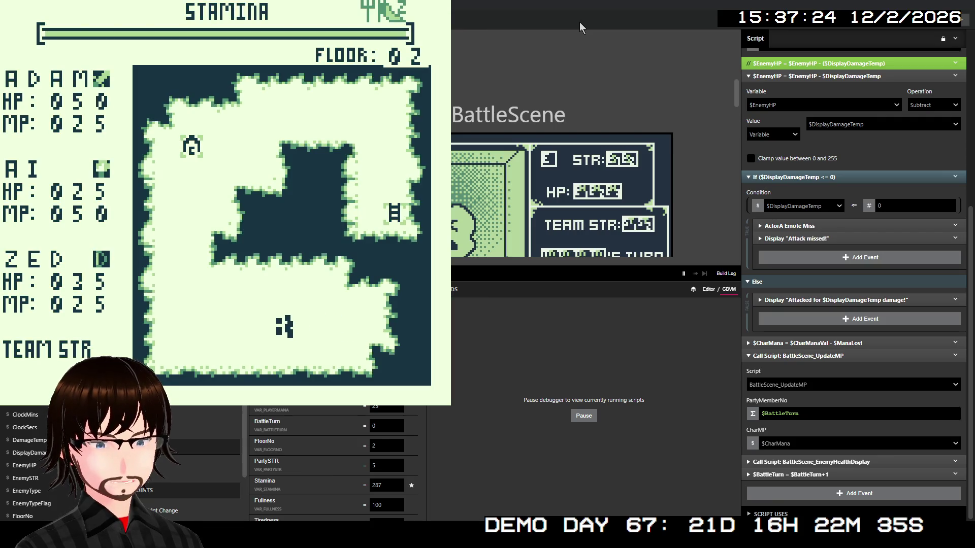
{"action": "key", "text": "Left"}
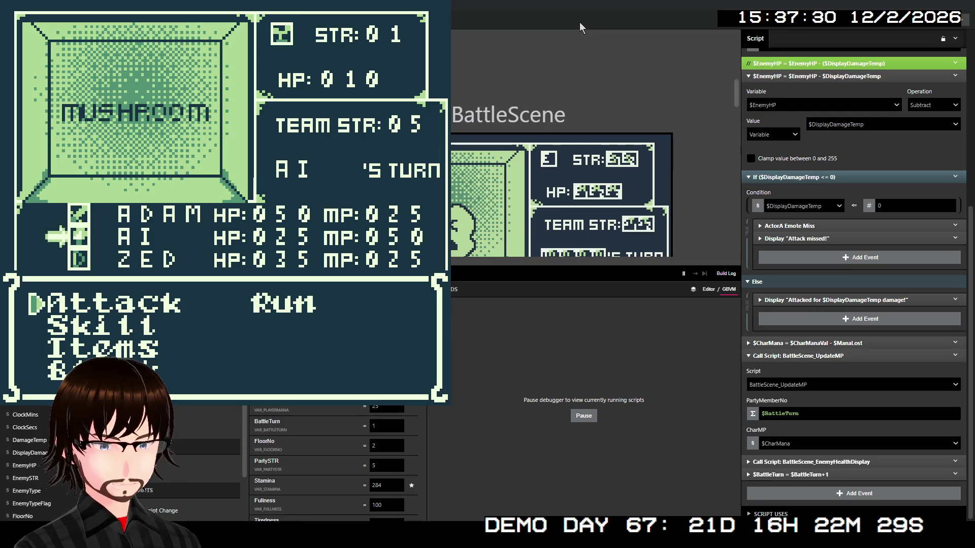
- Have AI cast Fire on the Mushroom for 100 damage, then clear the victory and 7G messages
{"action": "key", "text": "Down"}
{"action": "key", "text": "Down"}
{"action": "key", "text": "Up"}
{"action": "key", "text": "Up"}
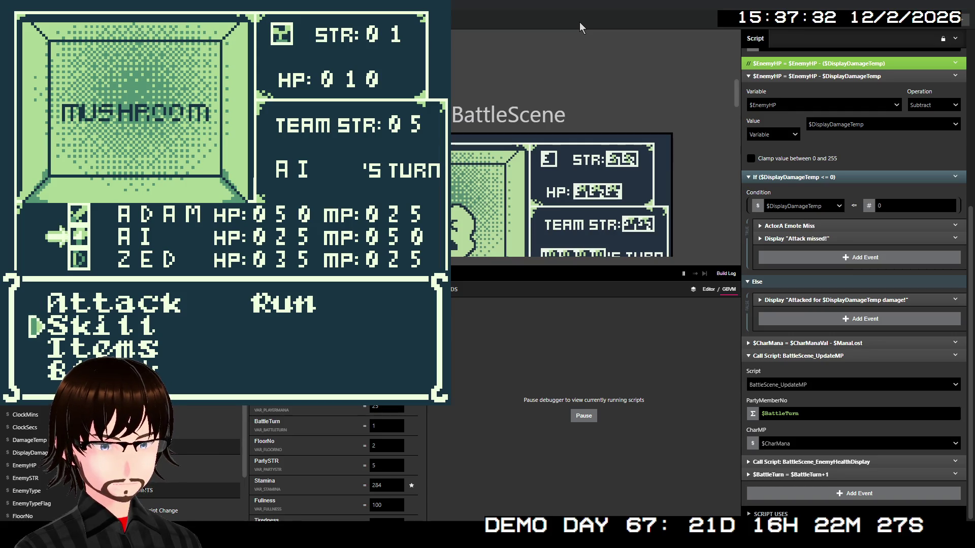
{"action": "key", "text": "z"}
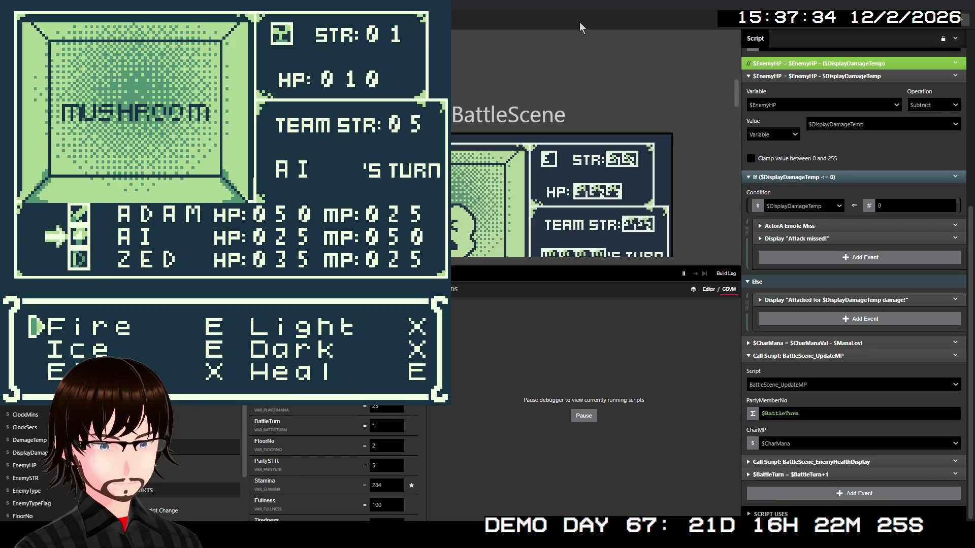
{"action": "key", "text": "z"}
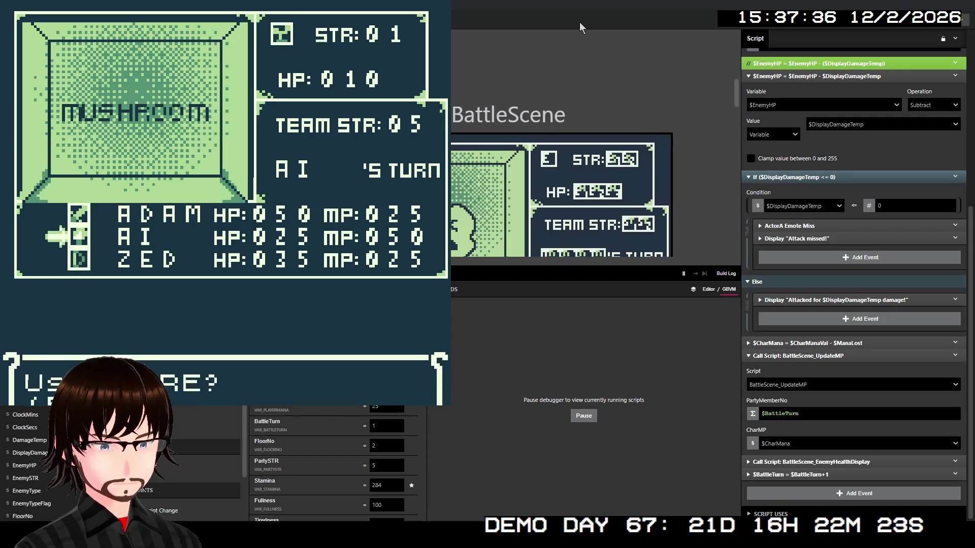
{"action": "key", "text": "z"}
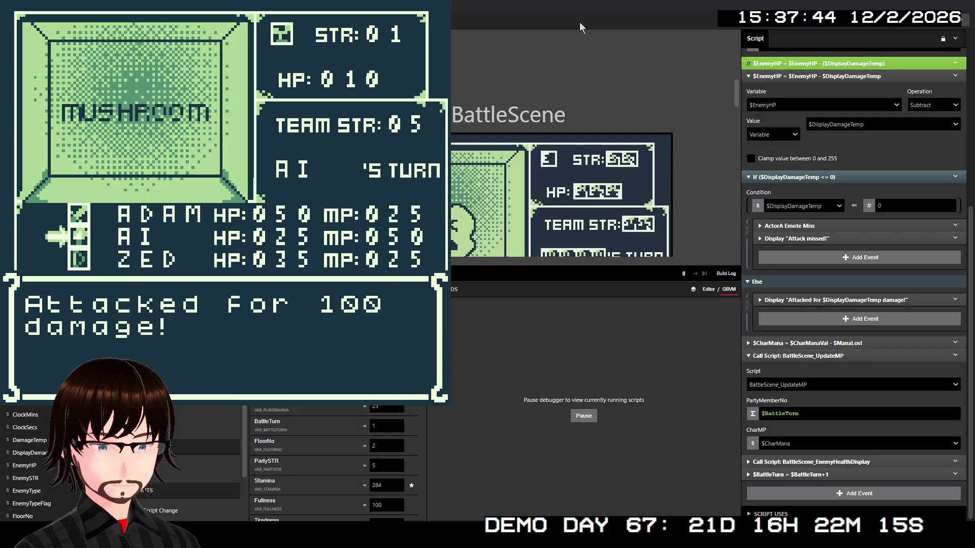
{"action": "key", "text": "z"}
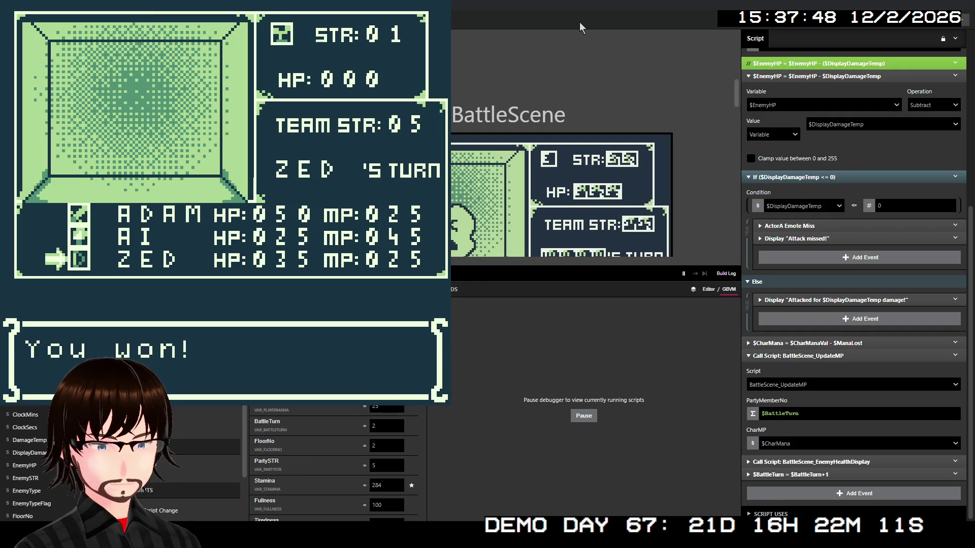
{"action": "key", "text": "z"}
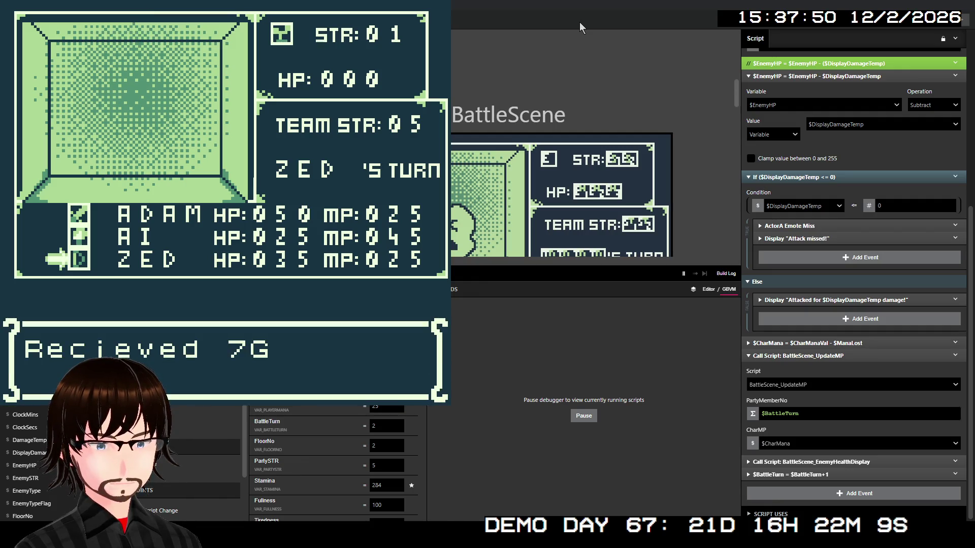
{"action": "key", "text": "z"}
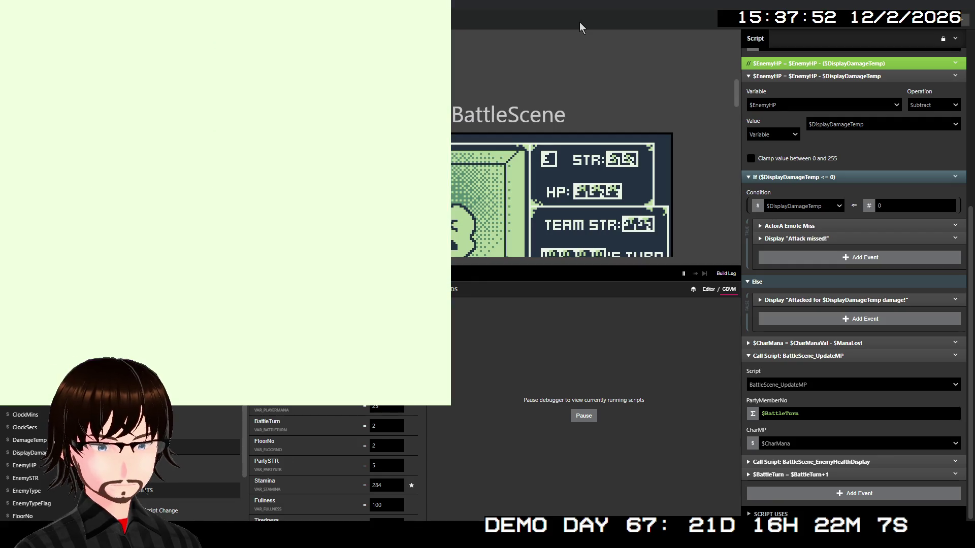
- Walk around the floor-2 map until a Satyrs encounter starts
{"action": "key", "text": "Right"}
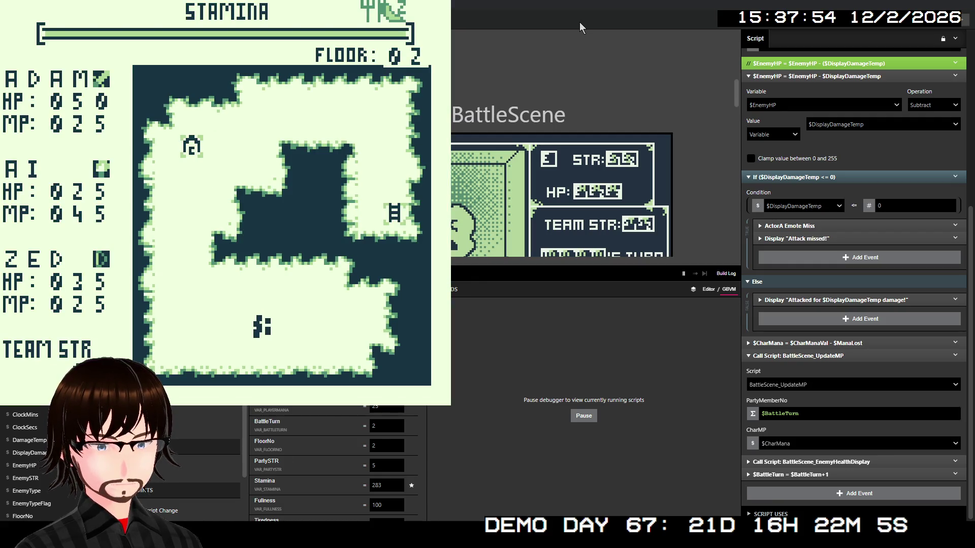
{"action": "key", "text": "Right"}
{"action": "key", "text": "Left"}
{"action": "key", "text": "Left"}
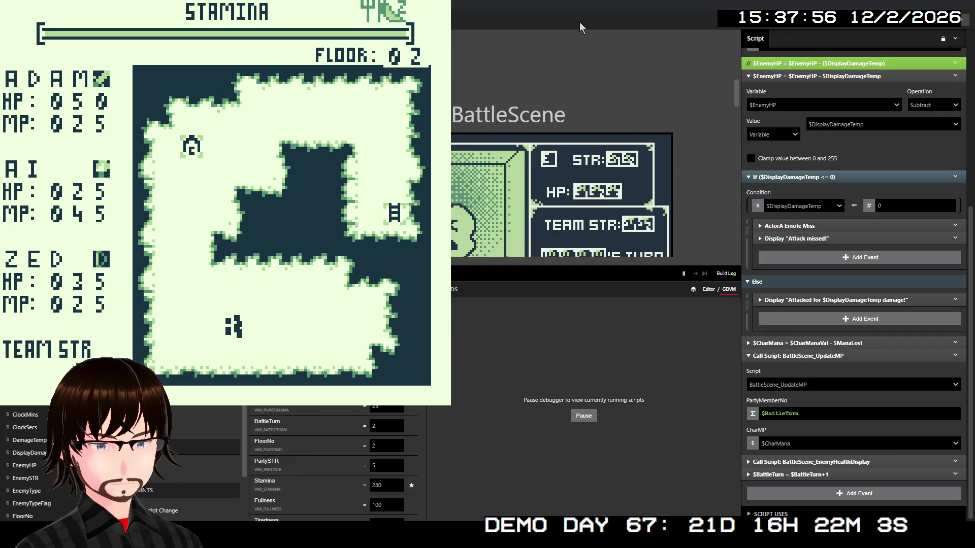
{"action": "key", "text": "Left"}
{"action": "key", "text": "Right"}
{"action": "key", "text": "Right"}
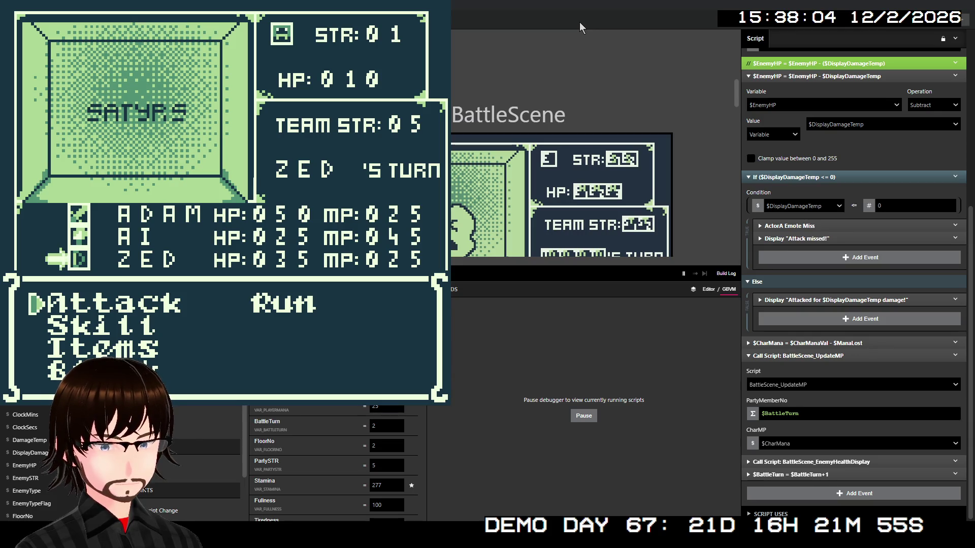
- Have ZED use TrueShot on the Satyrs and advance past the 100-damage message
{"action": "key", "text": "Down"}
{"action": "key", "text": "z"}
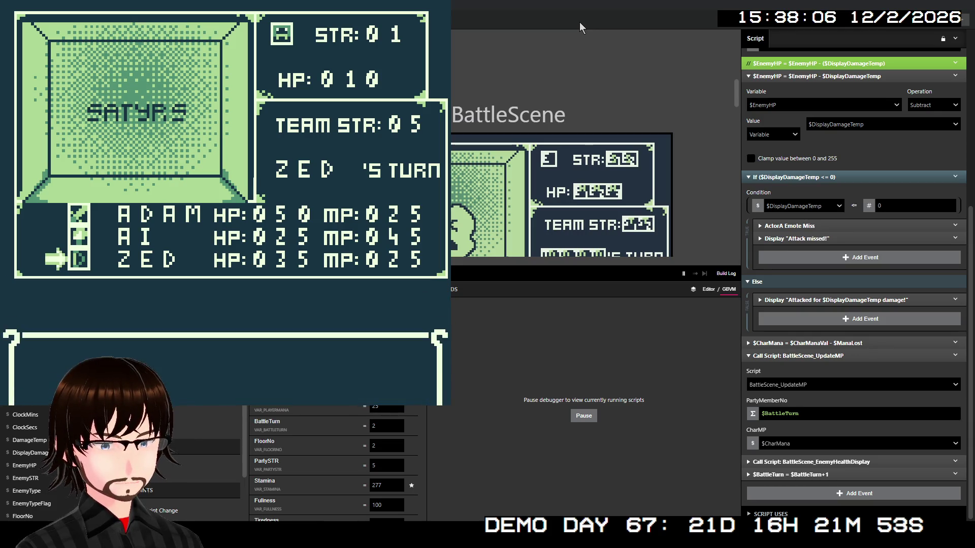
{"action": "key", "text": "z"}
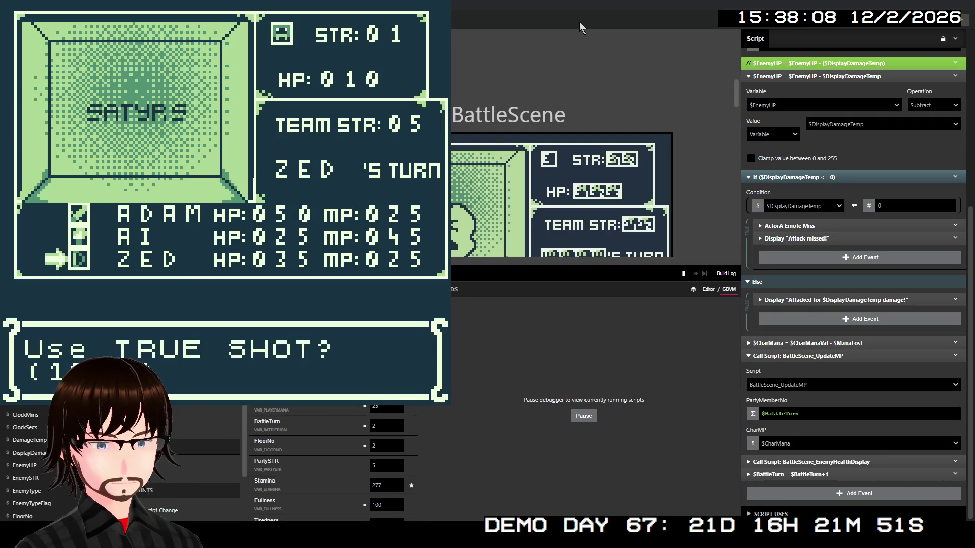
{"action": "key", "text": "z"}
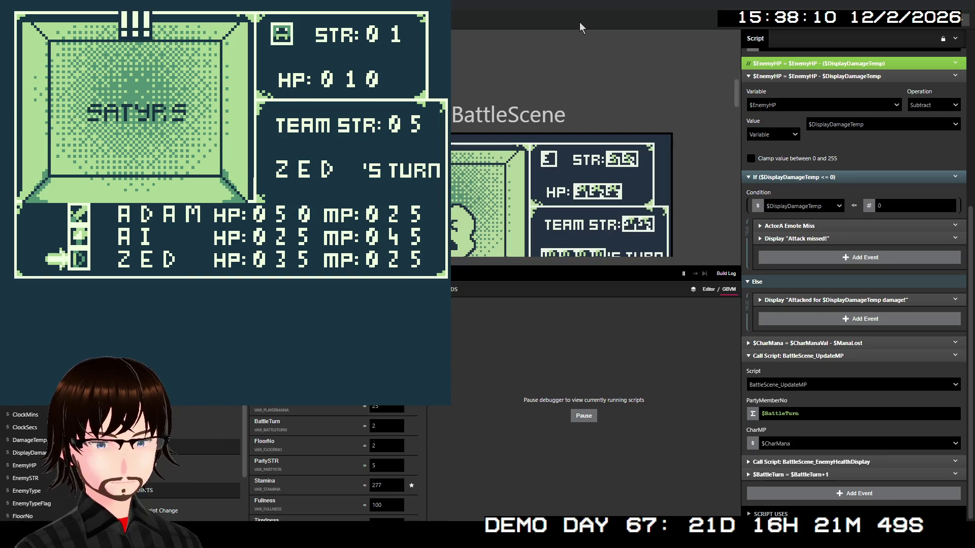
{"action": "key", "text": "z"}
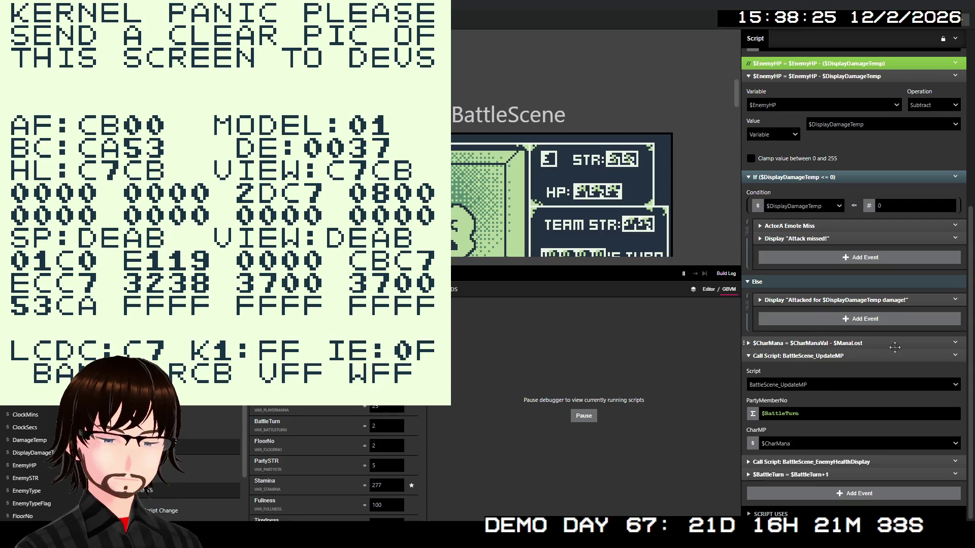
- Disable the $CharMana subtraction event and the BattleScene_UpdateMP call in EnemyDamage
{"action": "left_click", "coordinate": [954, 345]}
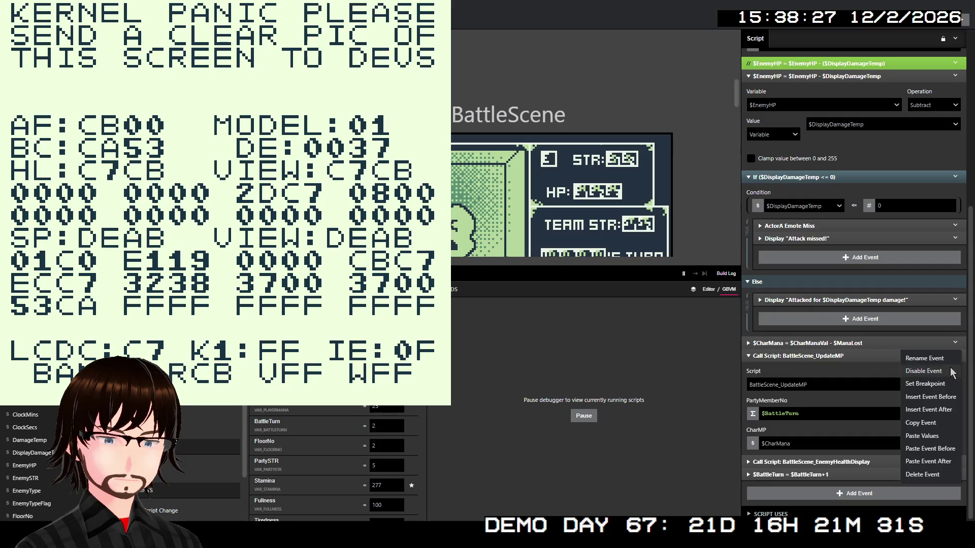
{"action": "left_click", "coordinate": [956, 371]}
{"action": "left_click", "coordinate": [957, 359]}
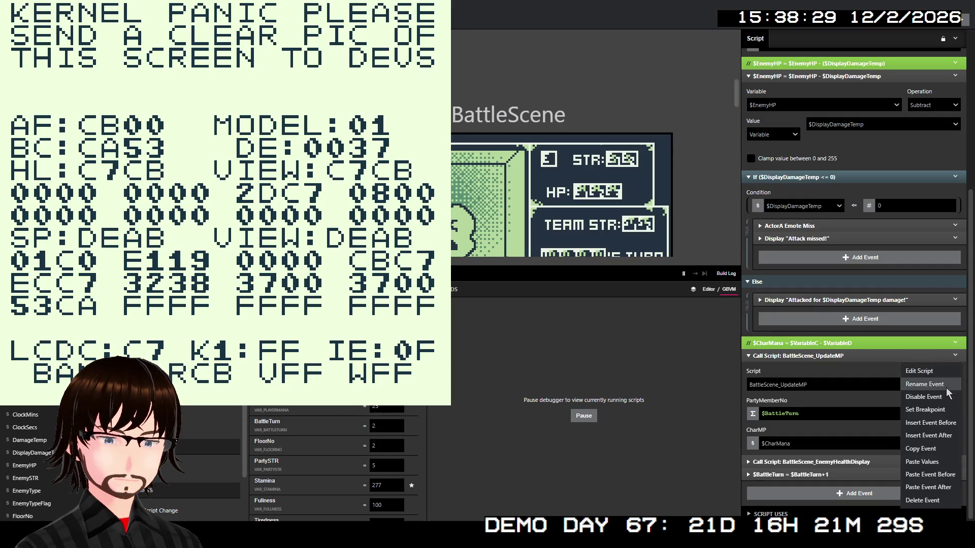
{"action": "left_click", "coordinate": [943, 394]}
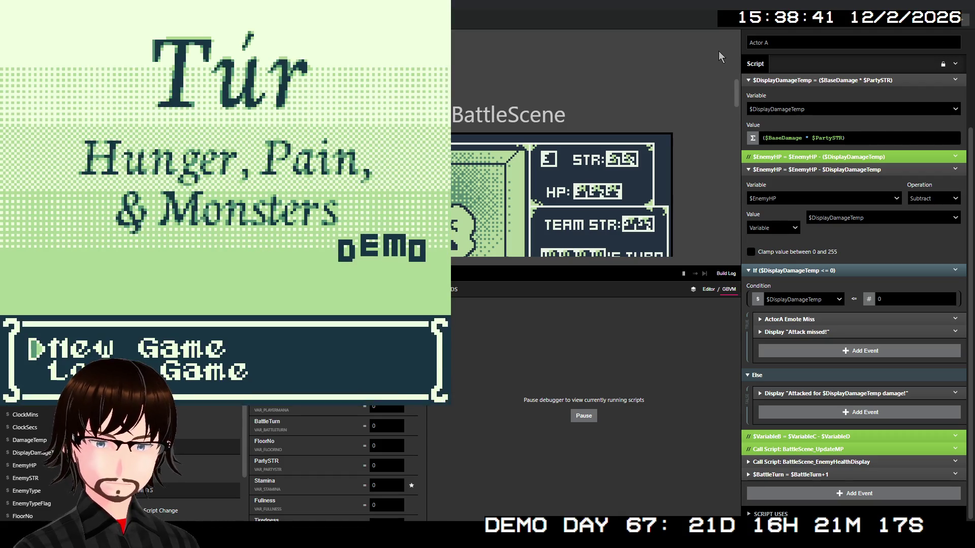
- Start a new game, descend the ladder to floor 2, and walk left into a Demon Swarm battle
{"action": "key", "text": "Return"}
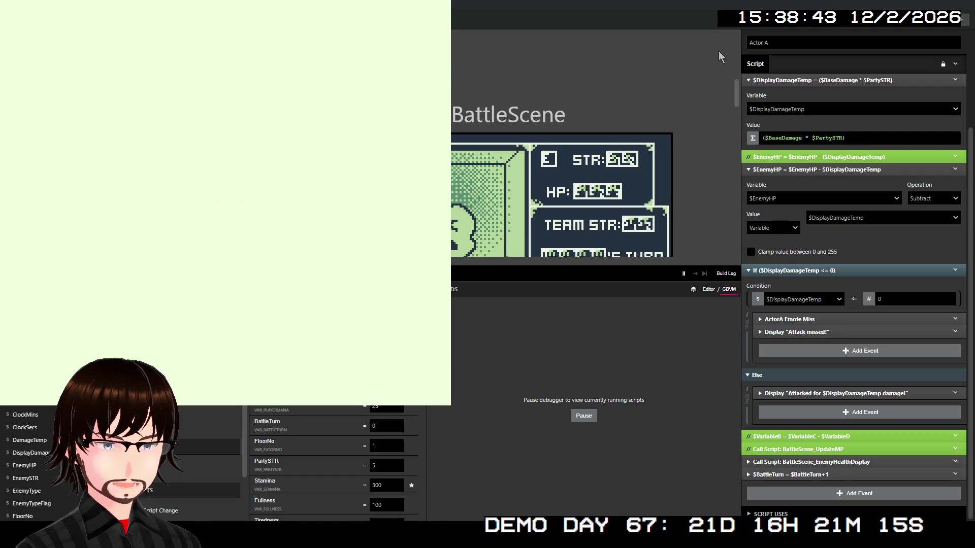
{"action": "key", "text": "Up"}
{"action": "key", "text": "Up"}
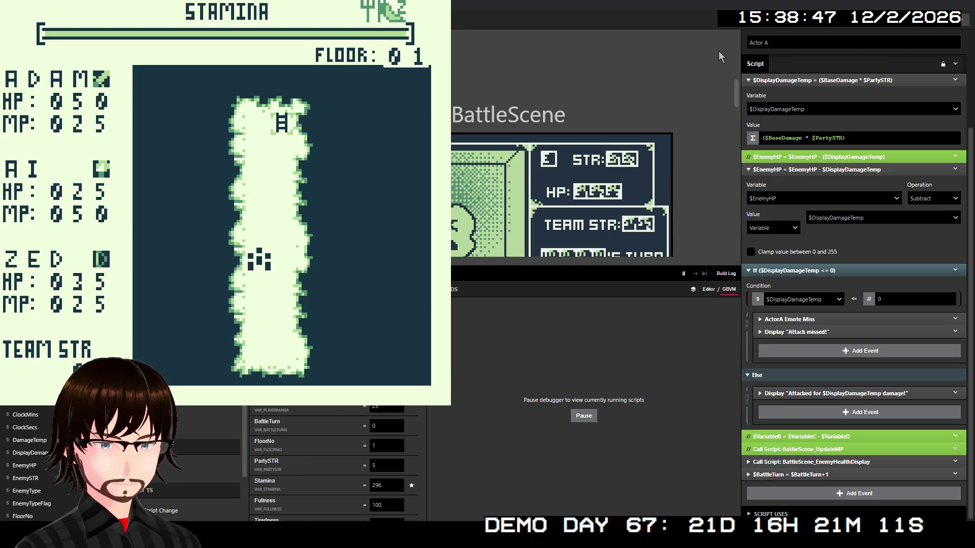
{"action": "key", "text": "Up"}
{"action": "key", "text": "Up"}
{"action": "key", "text": "Up"}
{"action": "key", "text": "Up"}
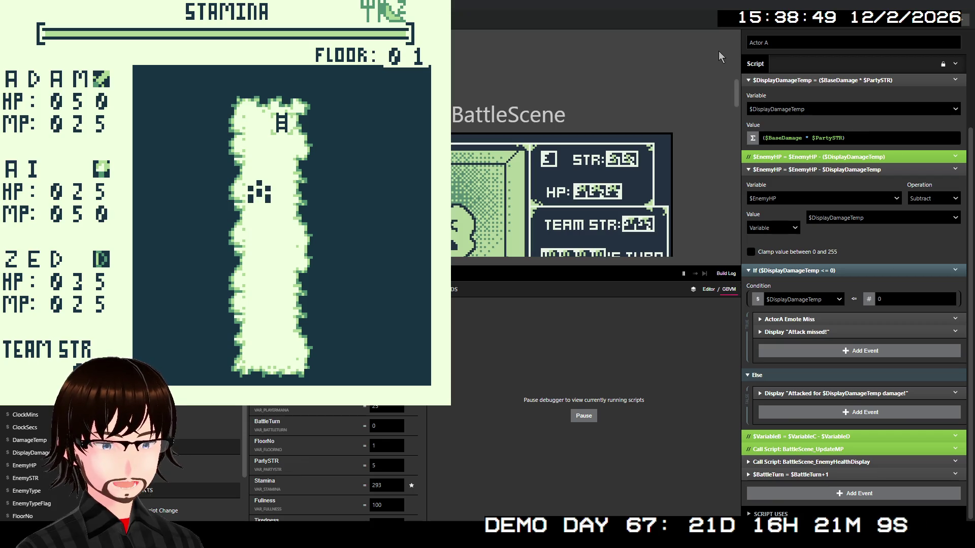
{"action": "key", "text": "Right"}
{"action": "key", "text": "Up"}
{"action": "key", "text": "Up"}
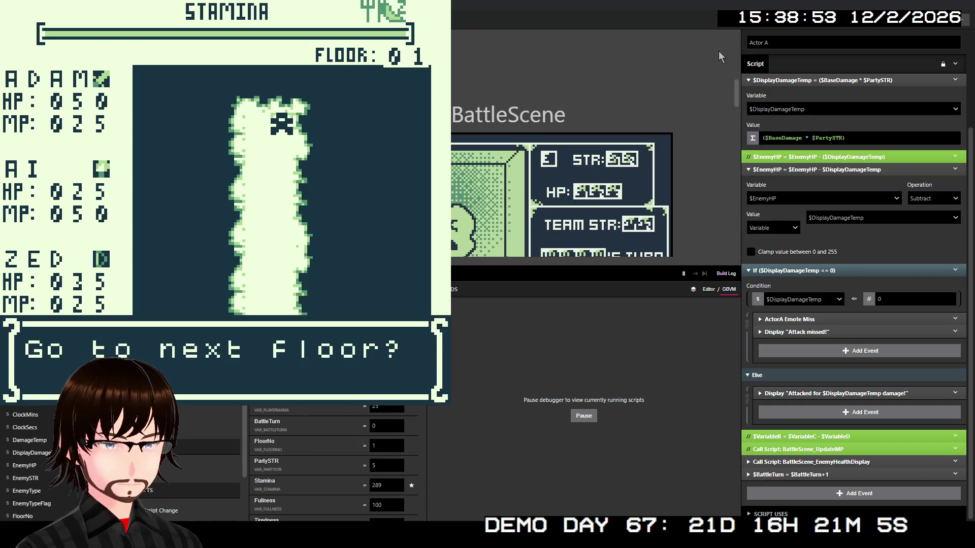
{"action": "key", "text": "z"}
{"action": "key", "text": "z"}
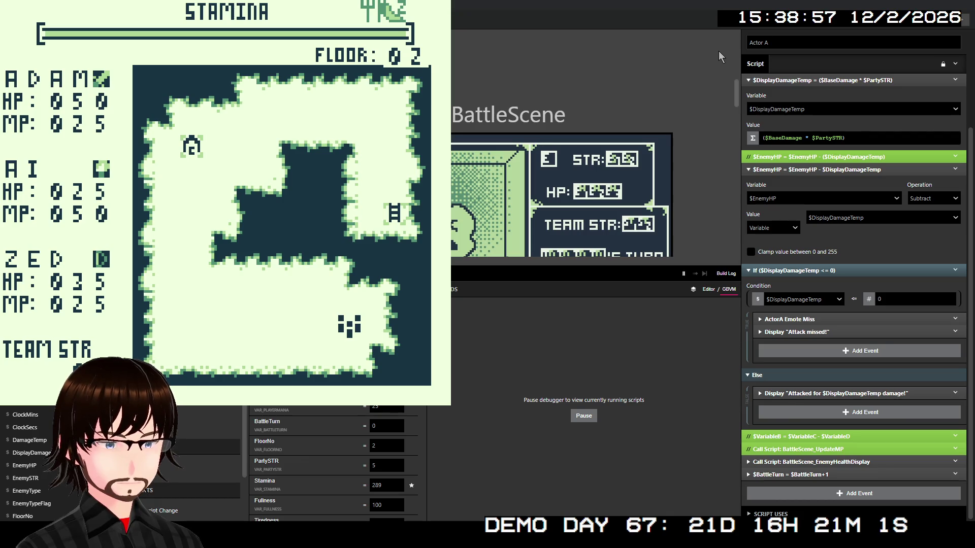
{"action": "key", "text": "Left"}
{"action": "key", "text": "Left"}
{"action": "key", "text": "Left"}
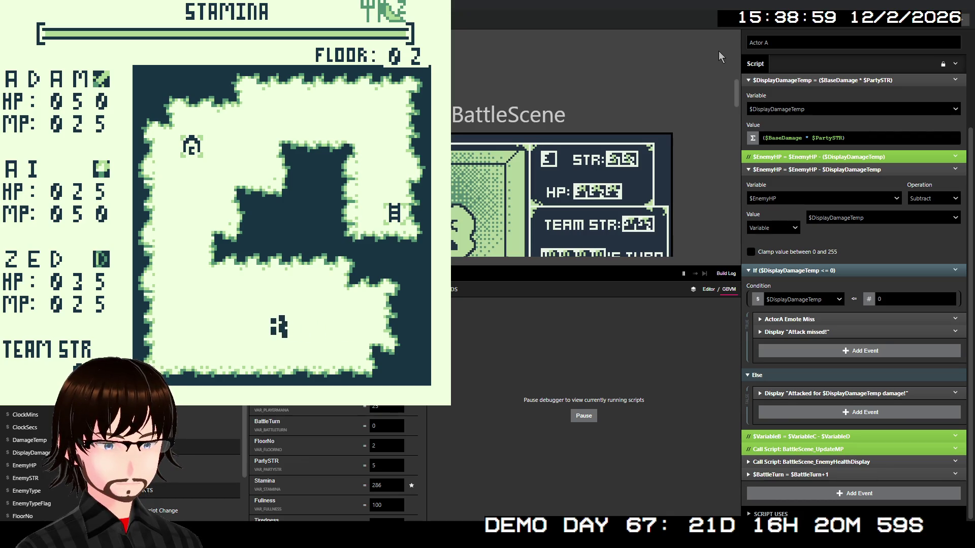
{"action": "key", "text": "Left"}
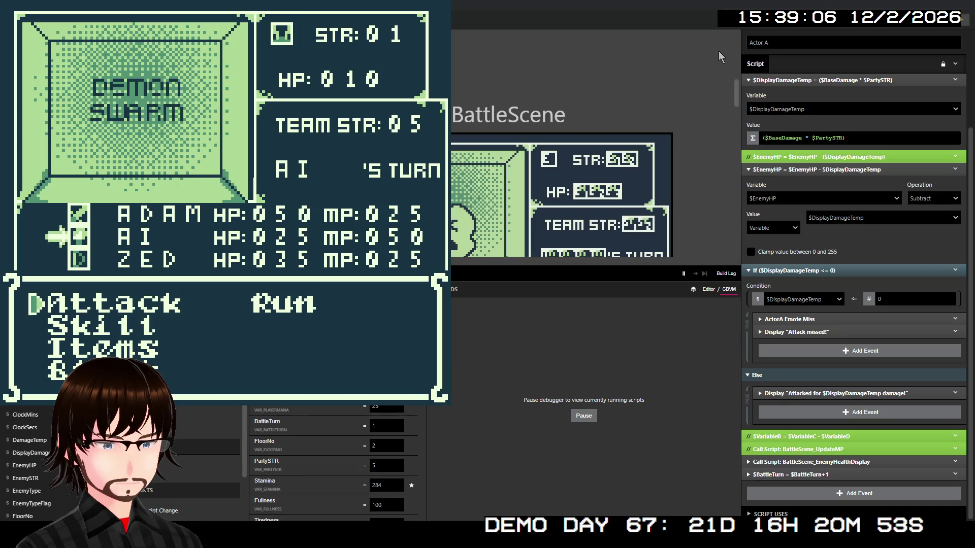
- Have AI cast Fire on the Demon Swarm and clear the 25-damage and victory messages
{"action": "key", "text": "Down"}
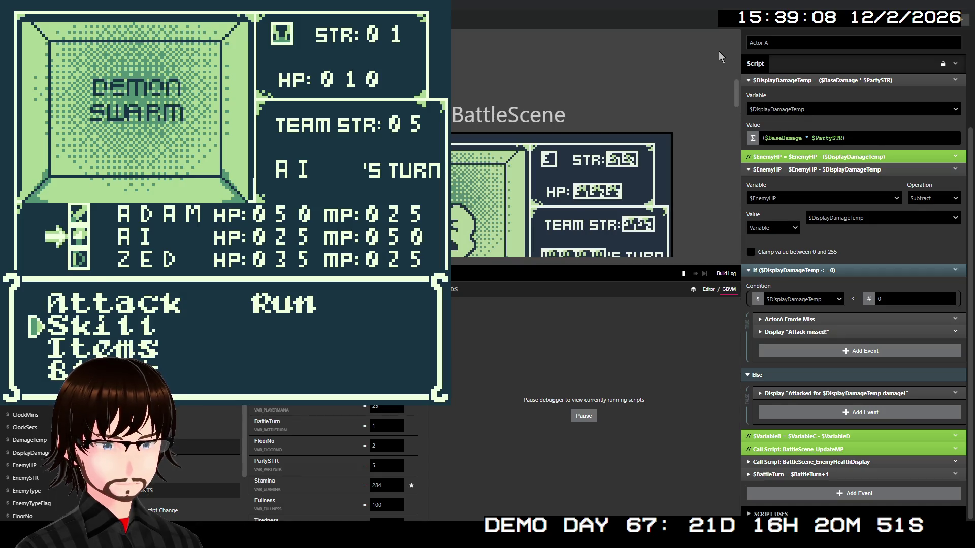
{"action": "key", "text": "z"}
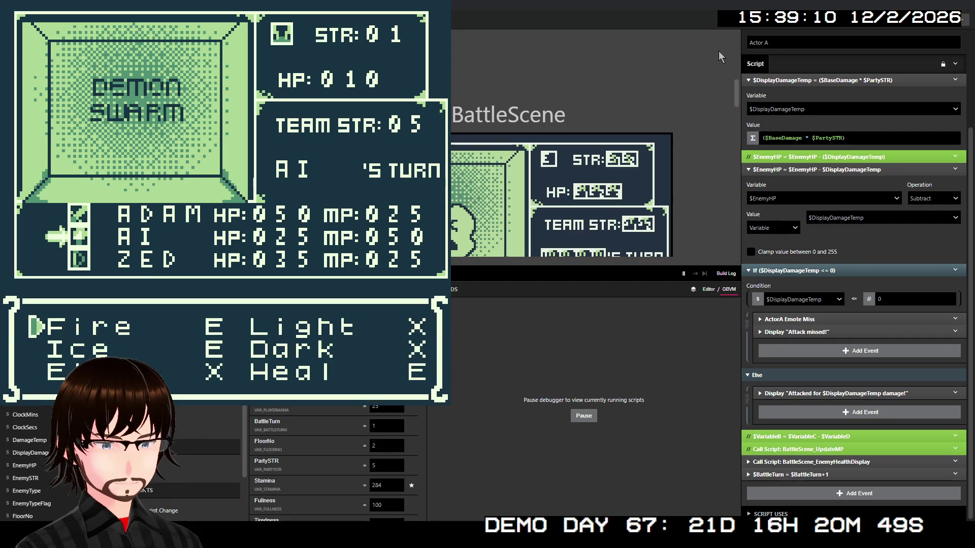
{"action": "key", "text": "z"}
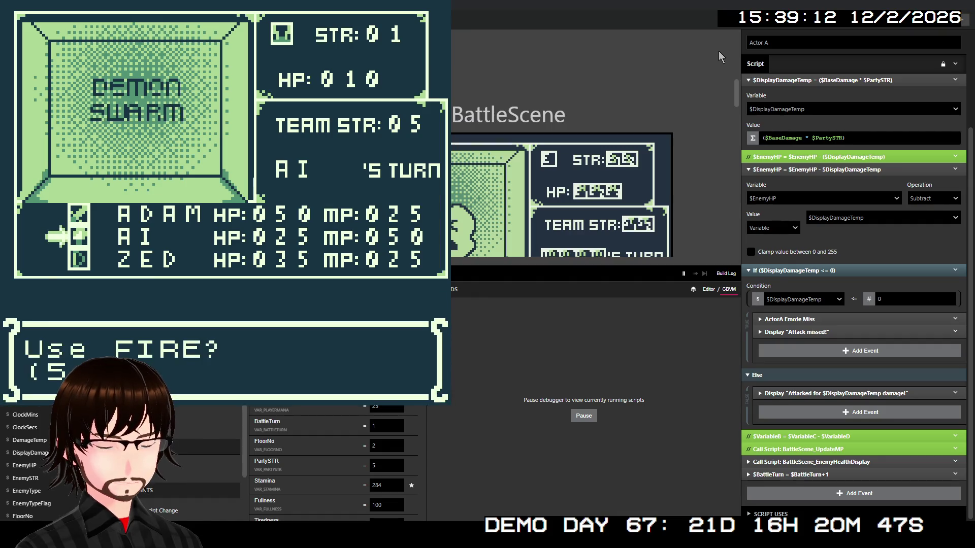
{"action": "key", "text": "z"}
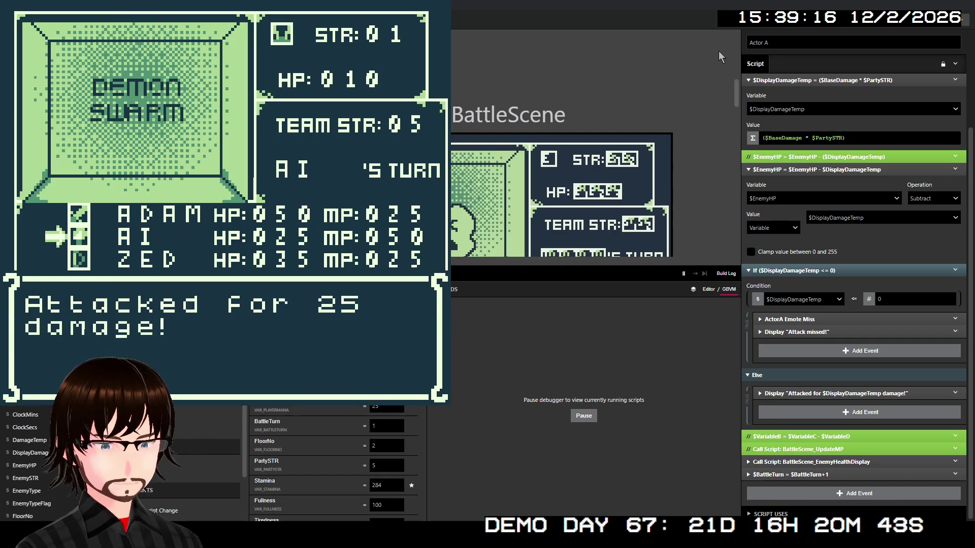
{"action": "key", "text": "z"}
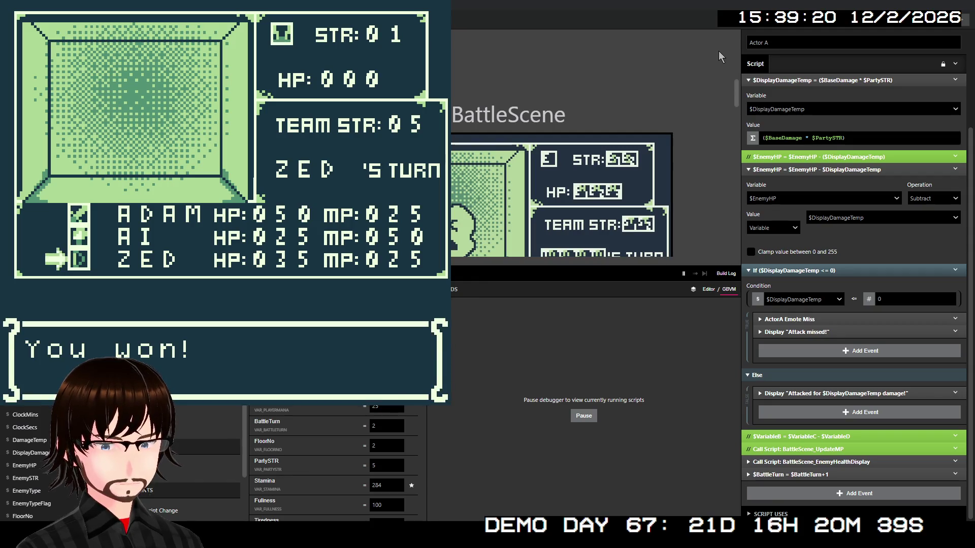
{"action": "key", "text": "z"}
{"action": "key", "text": "z"}
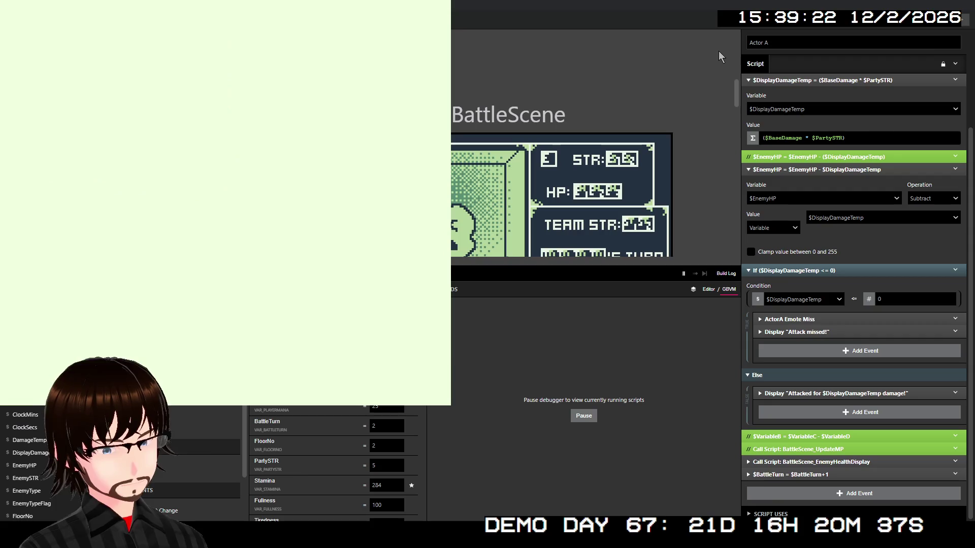
- Walk into another battle, defeat the Living Armour with AI's 100-damage Fire, and return to the map
{"action": "key", "text": "Right"}
{"action": "key", "text": "Right"}
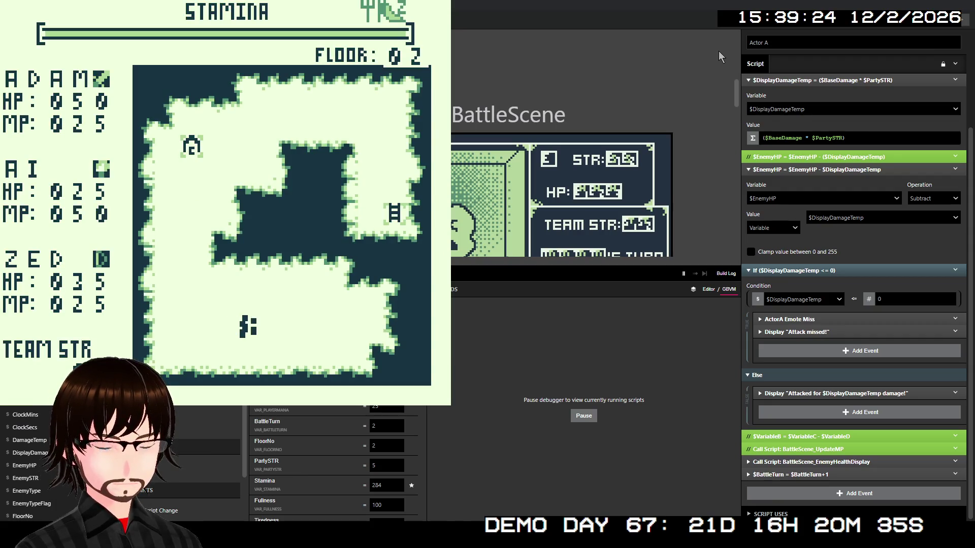
{"action": "key", "text": "Right"}
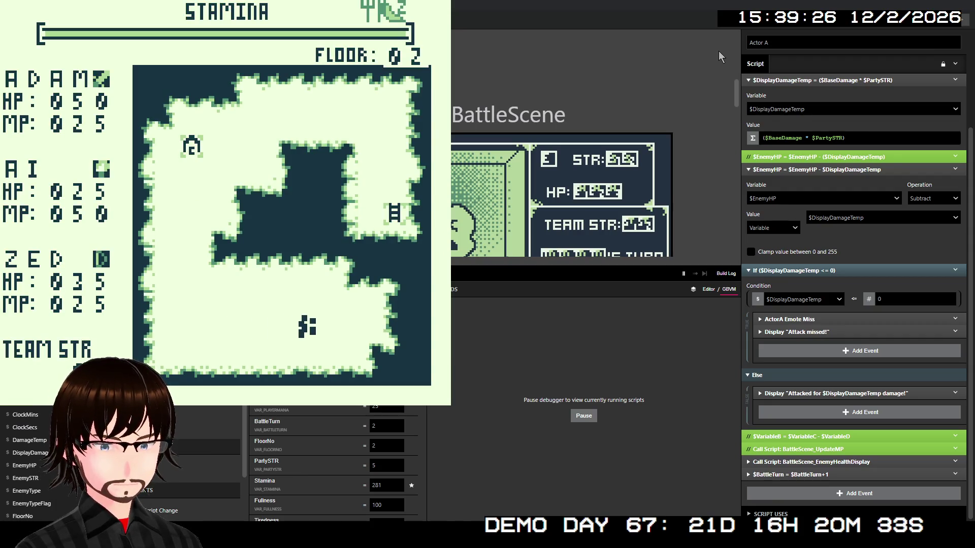
{"action": "key", "text": "Left"}
{"action": "key", "text": "Left"}
{"action": "key", "text": "Left"}
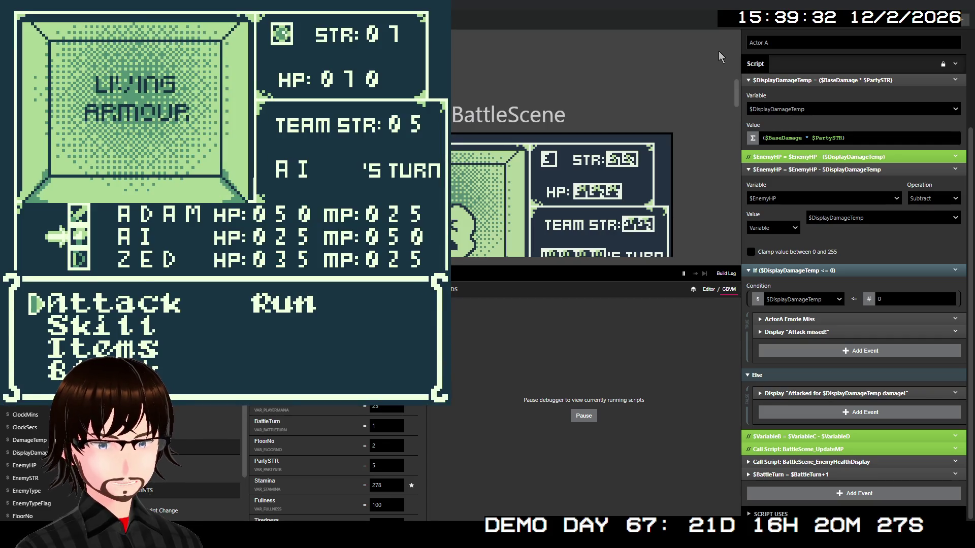
{"action": "key", "text": "Down"}
{"action": "key", "text": "z"}
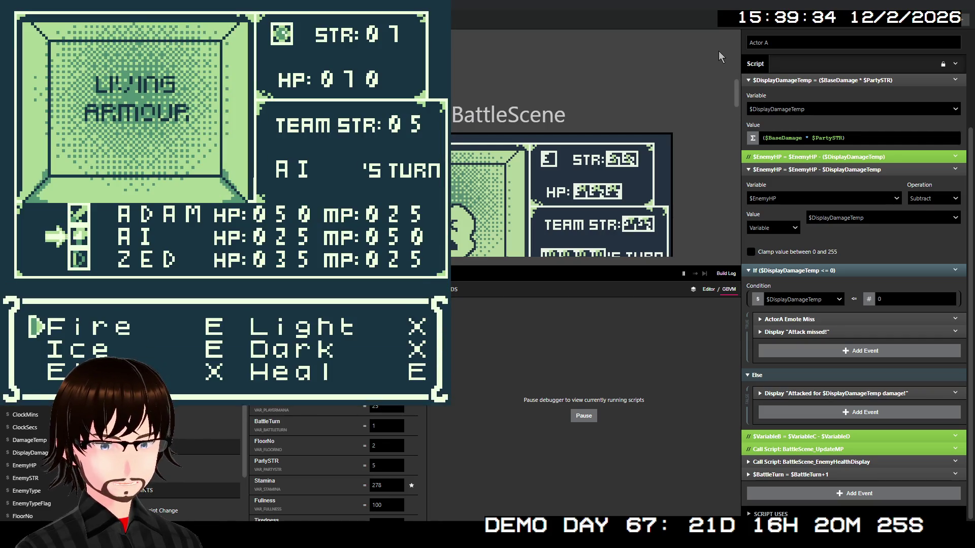
{"action": "key", "text": "z"}
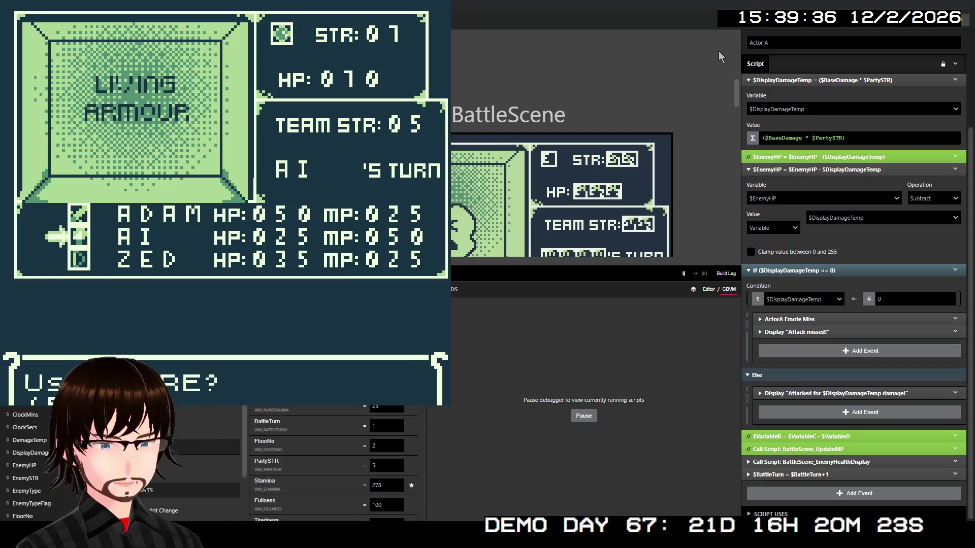
{"action": "key", "text": "z"}
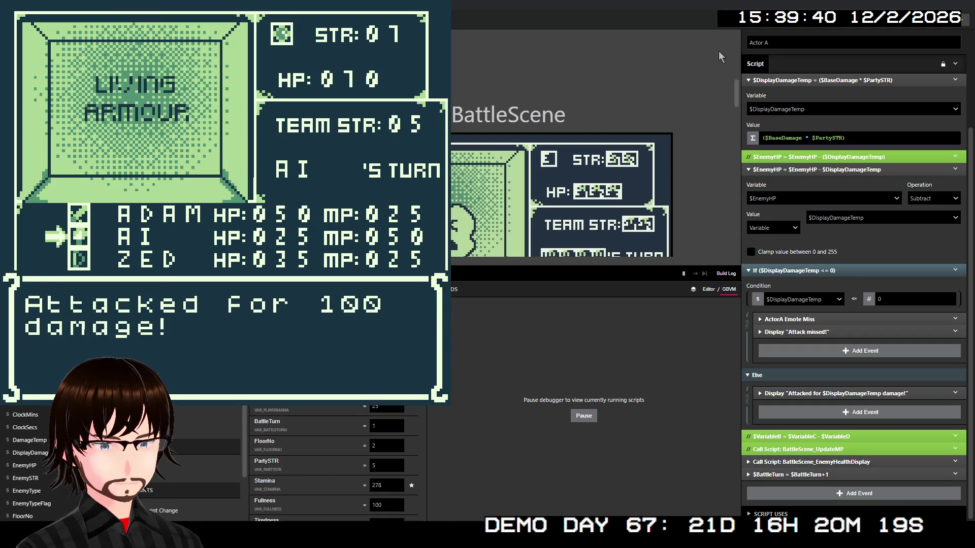
{"action": "key", "text": "z"}
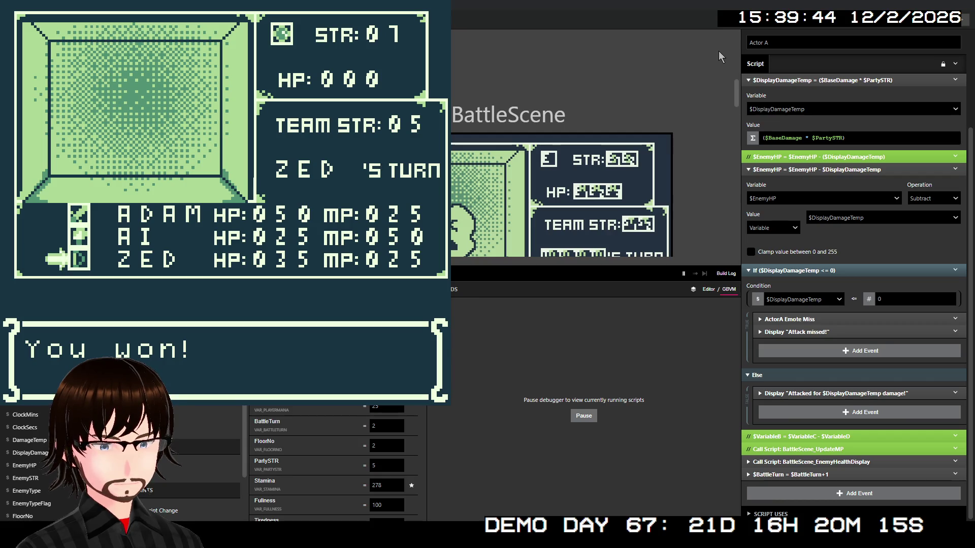
{"action": "key", "text": "z"}
{"action": "key", "text": "z"}
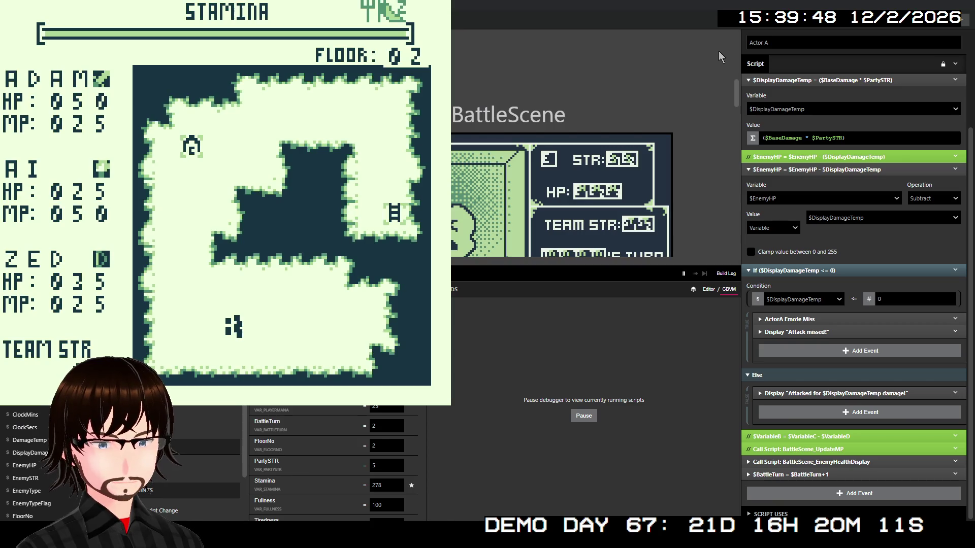
{"action": "key", "text": "Right"}
{"action": "key", "text": "Right"}
{"action": "key", "text": "Right"}
{"action": "key", "text": "Right"}
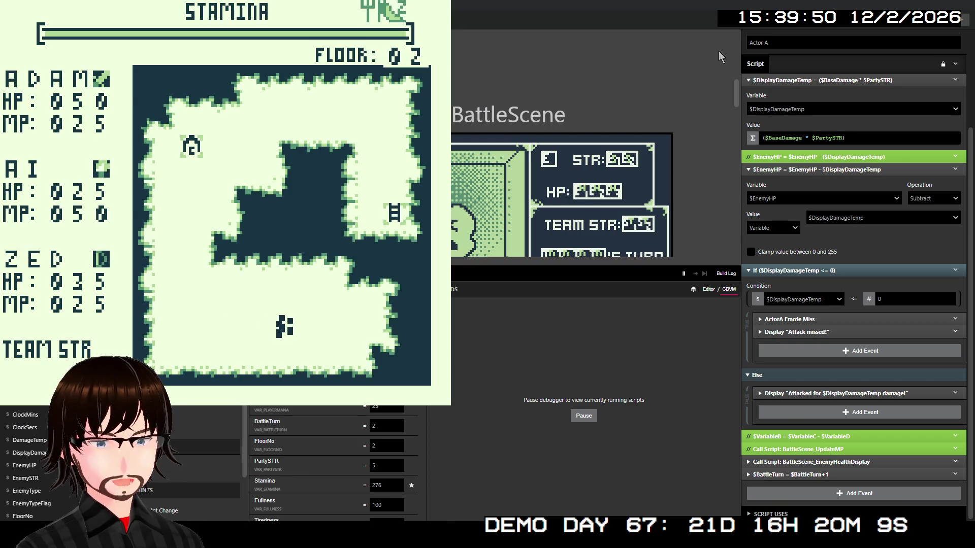
- Against the Fallen Angel, have AI block and ZED win with a 100-damage TrueShot
{"action": "key", "text": "Left"}
{"action": "key", "text": "Left"}
{"action": "key", "text": "Left"}
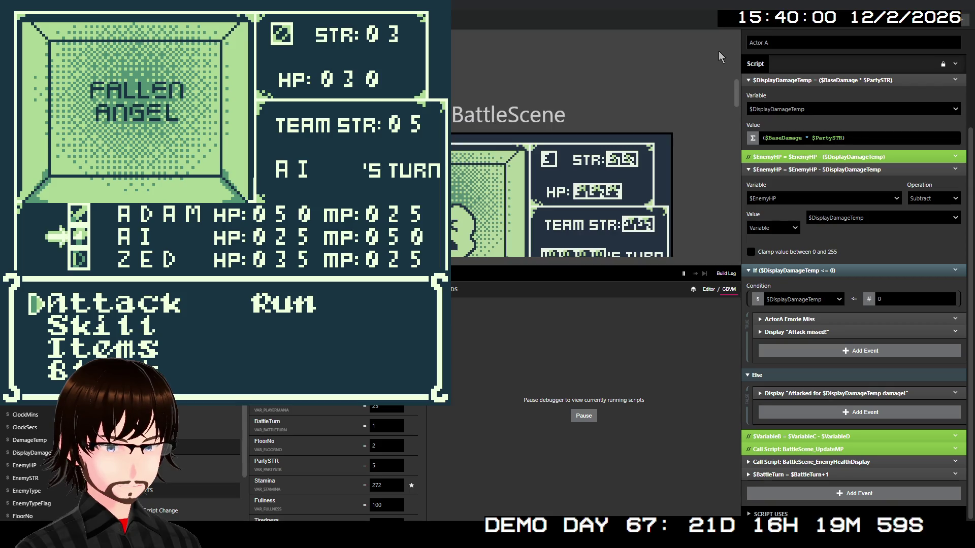
{"action": "key", "text": "Down"}
{"action": "key", "text": "Down"}
{"action": "key", "text": "Down"}
{"action": "key", "text": "z"}
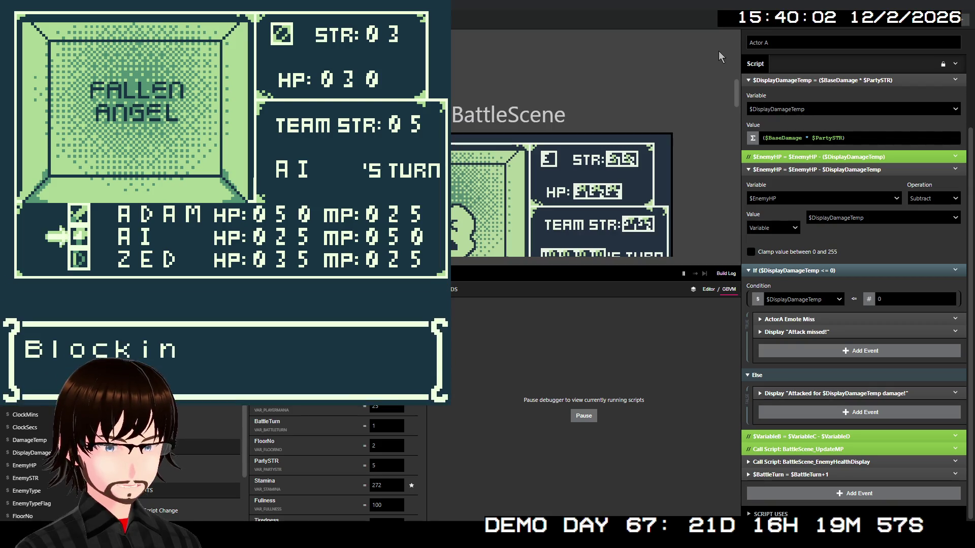
{"action": "key", "text": "z"}
{"action": "key", "text": "Down"}
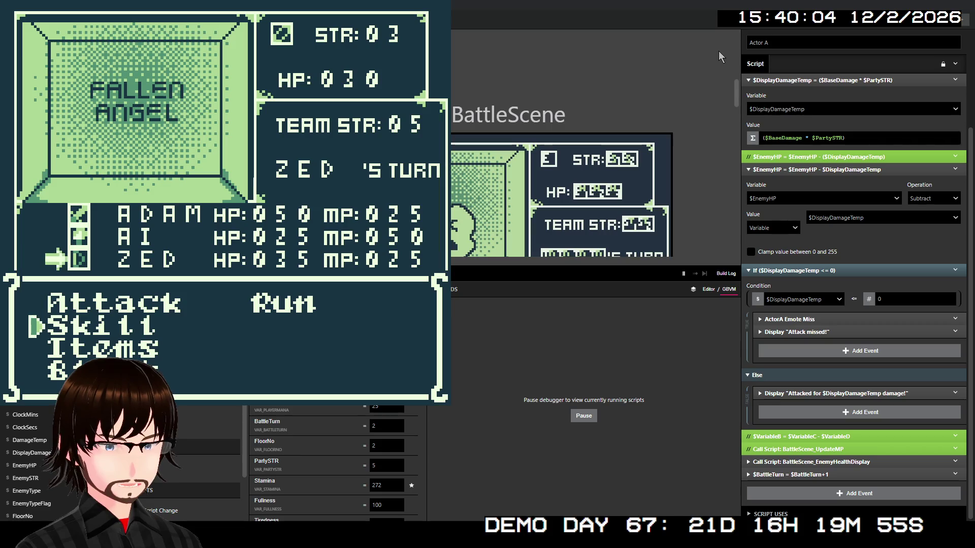
{"action": "key", "text": "z"}
{"action": "key", "text": "z"}
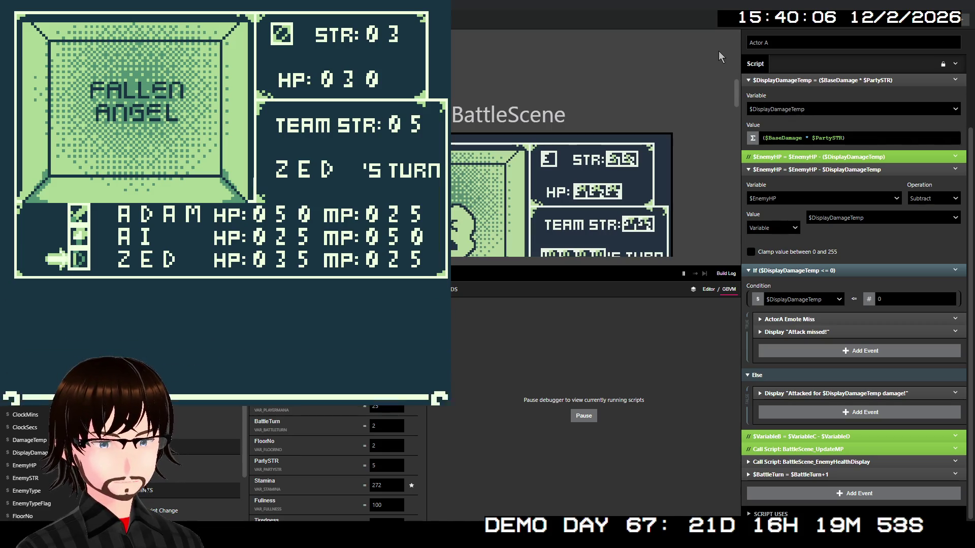
{"action": "key", "text": "z"}
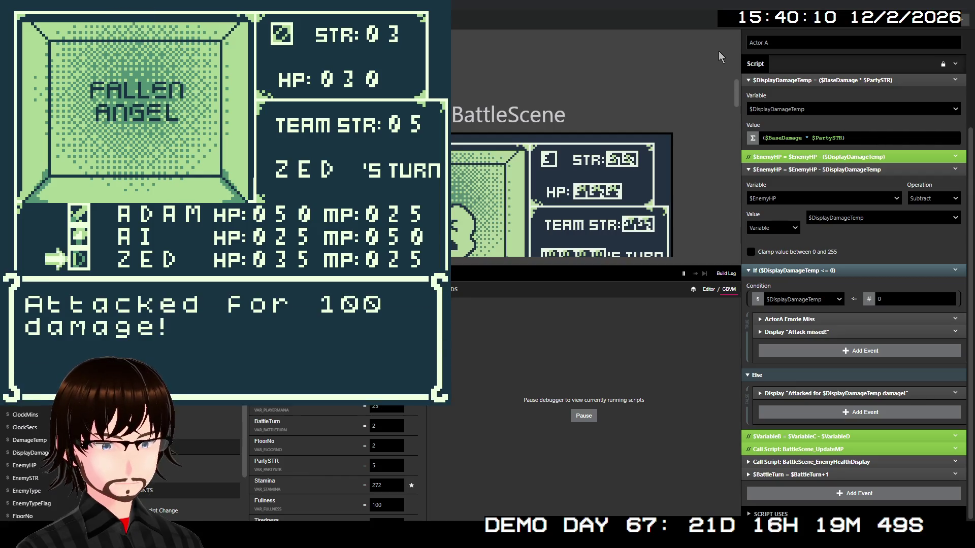
{"action": "key", "text": "z"}
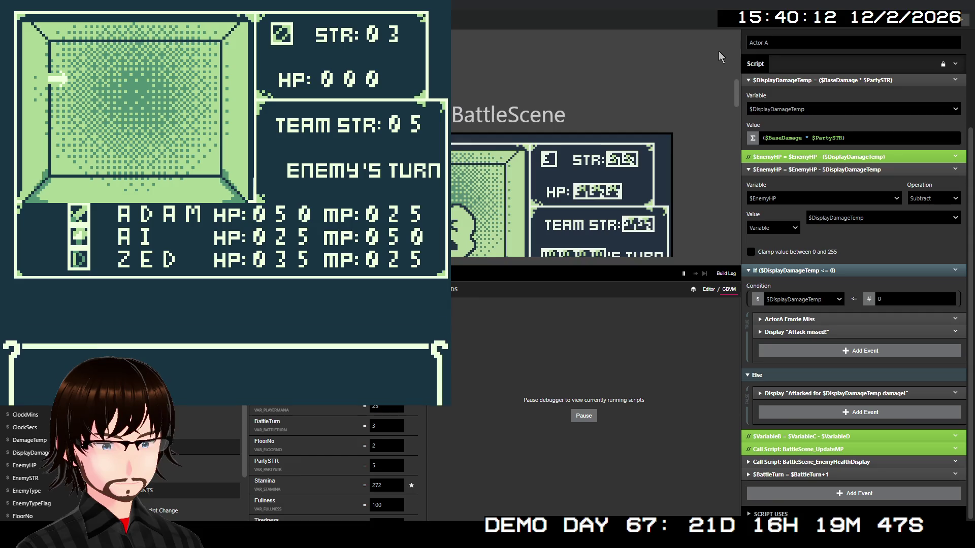
{"action": "key", "text": "z"}
{"action": "key", "text": "z"}
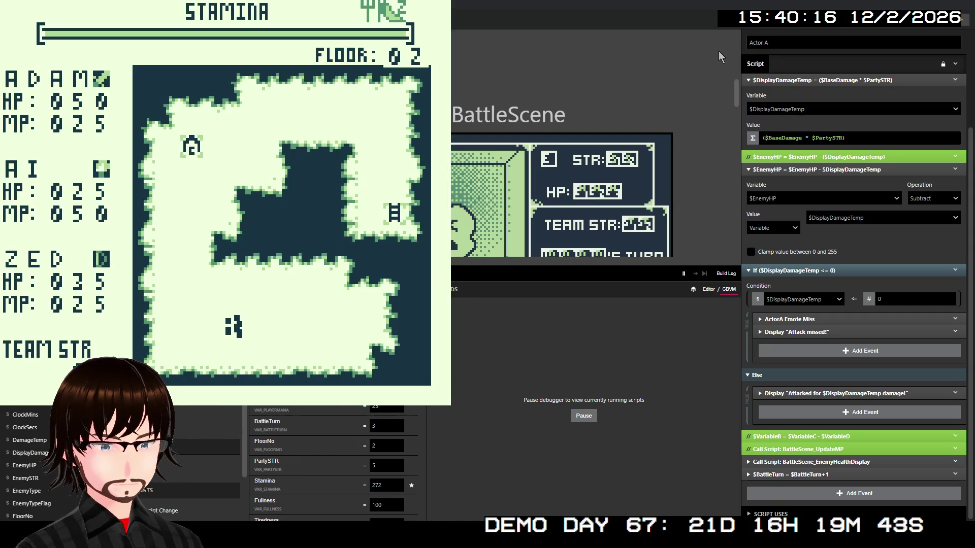
- Close the playtest and re-enable the $VariableB = $VariableC - $VariableD event
{"action": "key", "text": "alt+F4"}
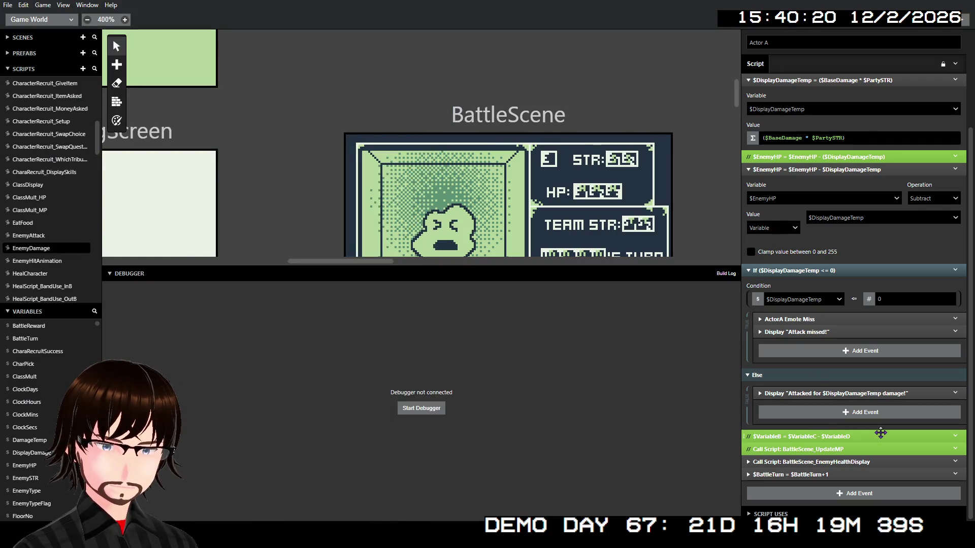
{"action": "left_click", "coordinate": [955, 436]}
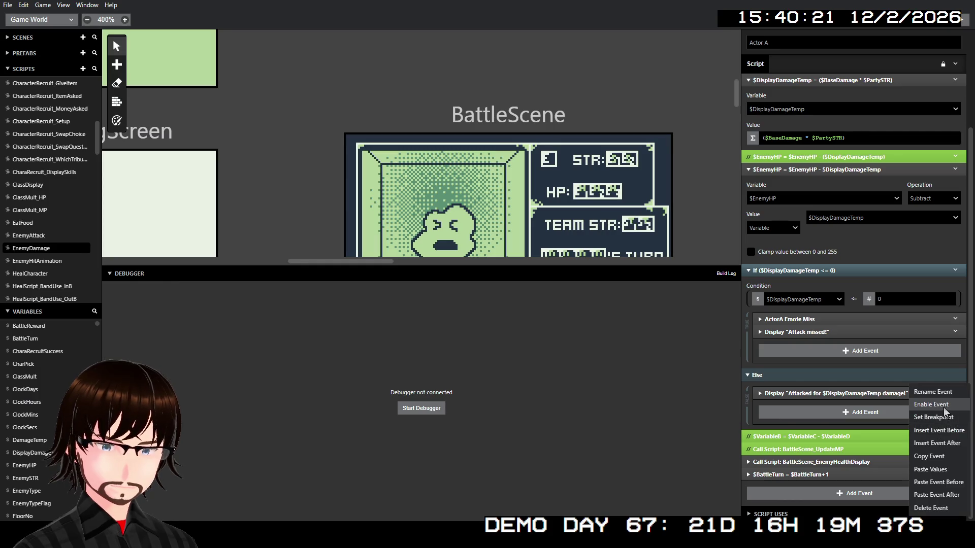
{"action": "left_click", "coordinate": [945, 406]}
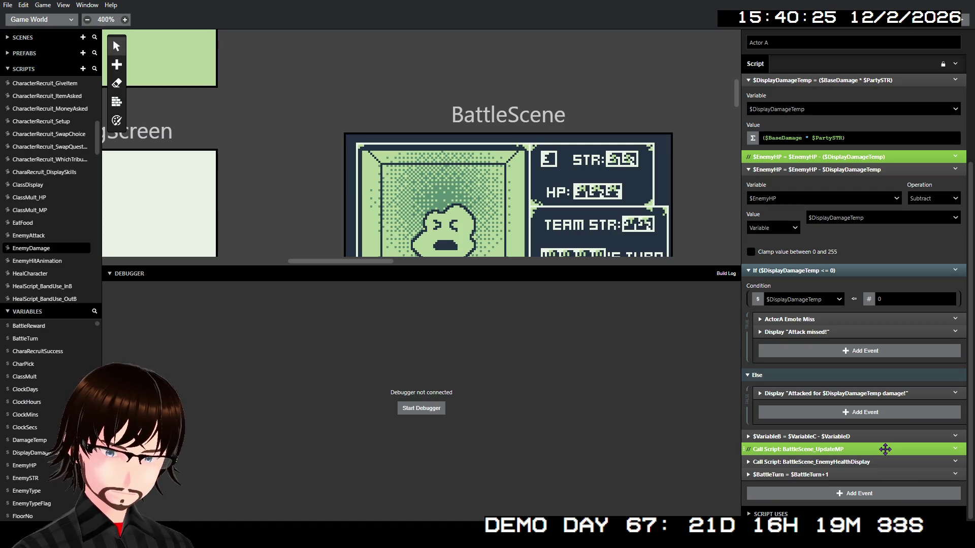
- Enable the BattleScene_UpdateMP call, then disable it again
{"action": "right_click", "coordinate": [885, 448]}
{"action": "left_click", "coordinate": [913, 407]}
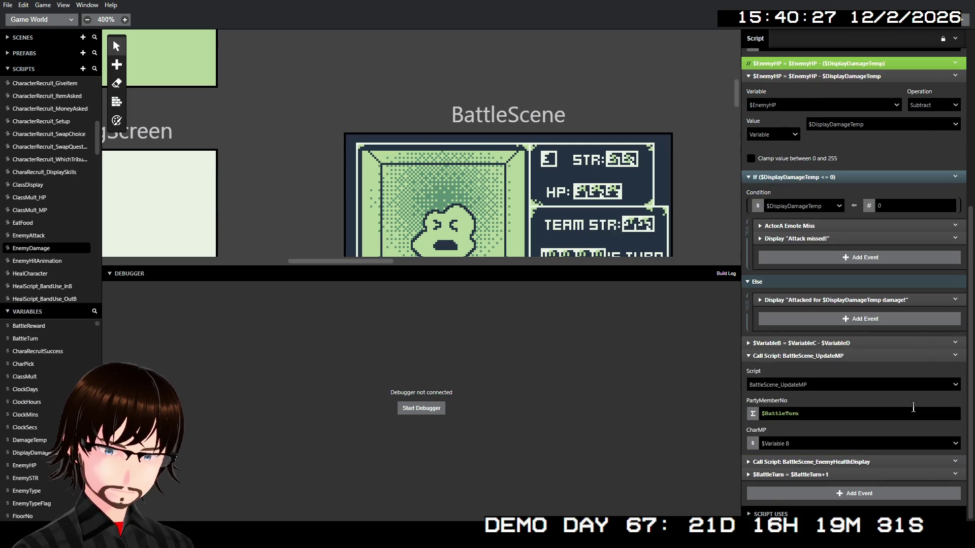
{"action": "right_click", "coordinate": [846, 357]}
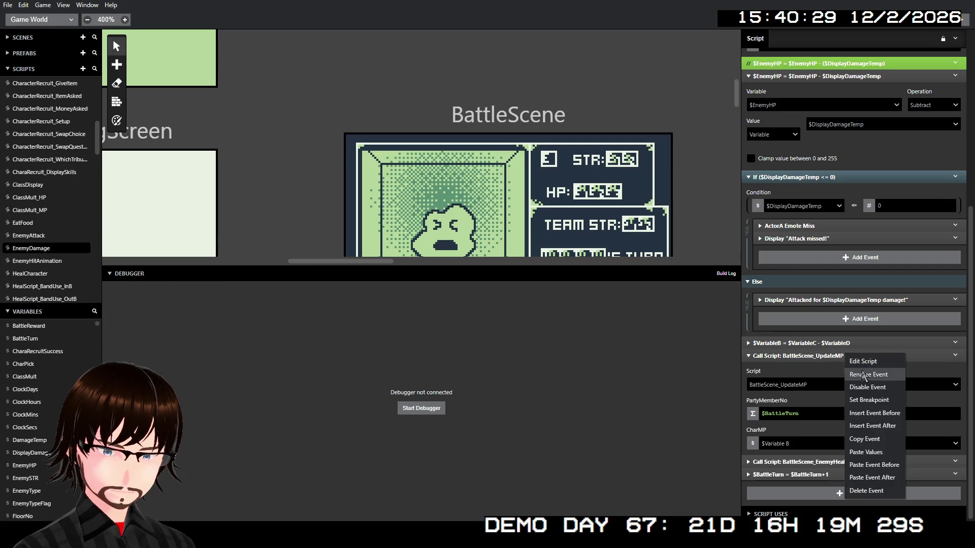
{"action": "left_click", "coordinate": [889, 389]}
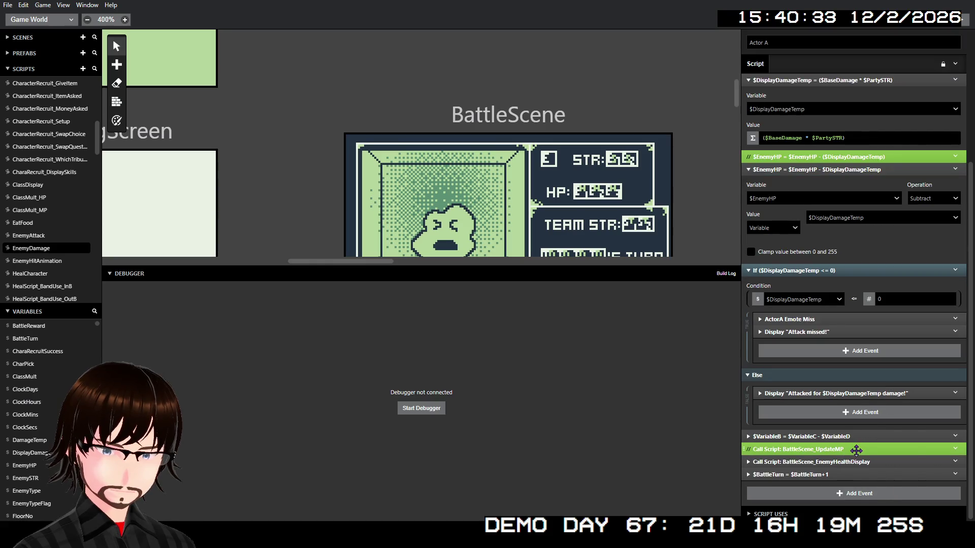
{"action": "right_click", "coordinate": [856, 451]}
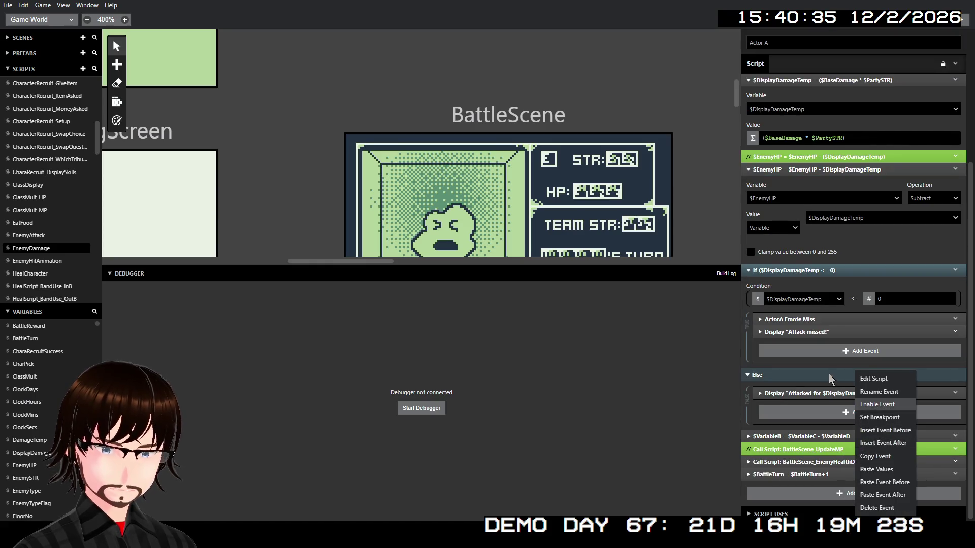
- Expand the $VariableB subtraction, review its result-variable parameter list, and scroll through the script
{"action": "left_click", "coordinate": [819, 436]}
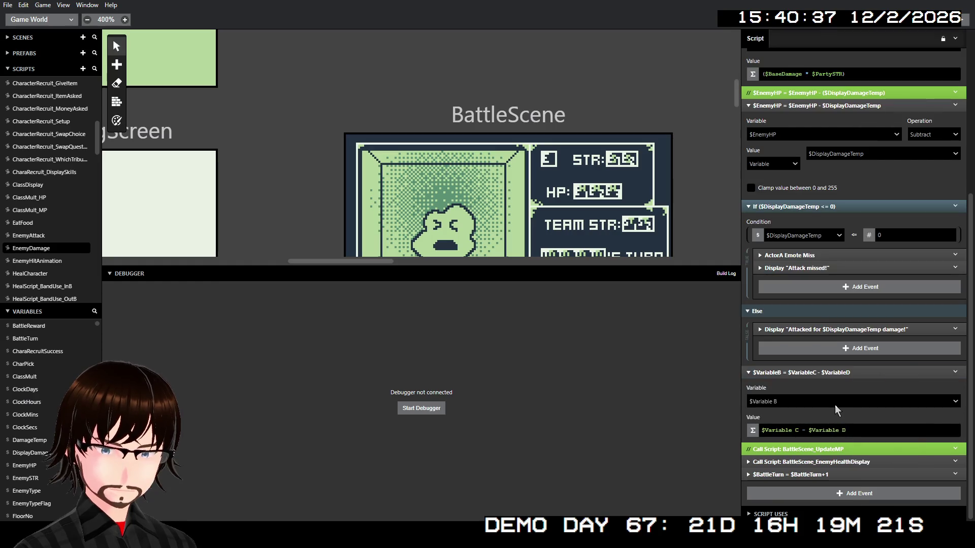
{"action": "left_click", "coordinate": [819, 402]}
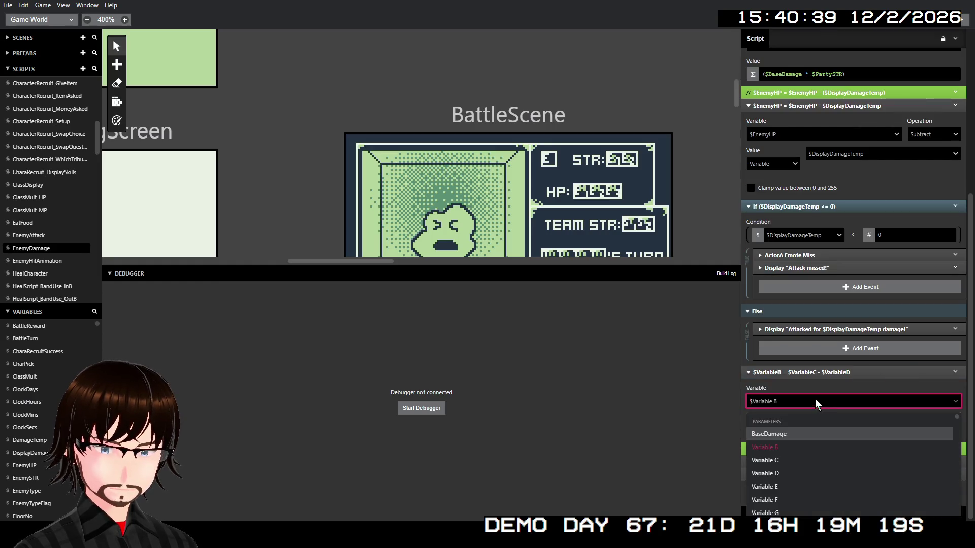
{"action": "left_click", "coordinate": [737, 370]}
{"action": "scroll", "coordinate": [890, 245], "scroll_direction": "up", "scroll_amount": 5}
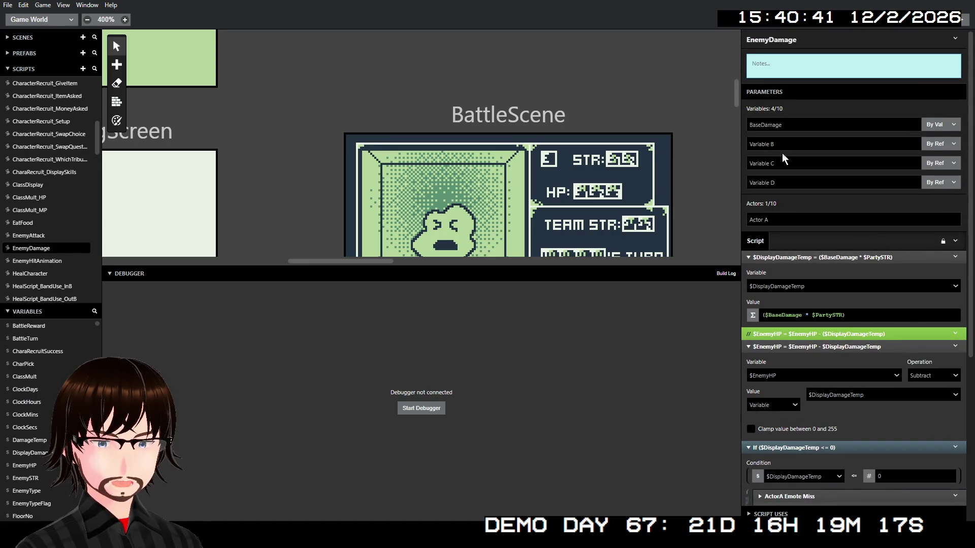
{"action": "scroll", "coordinate": [794, 145], "scroll_direction": "down", "scroll_amount": 4}
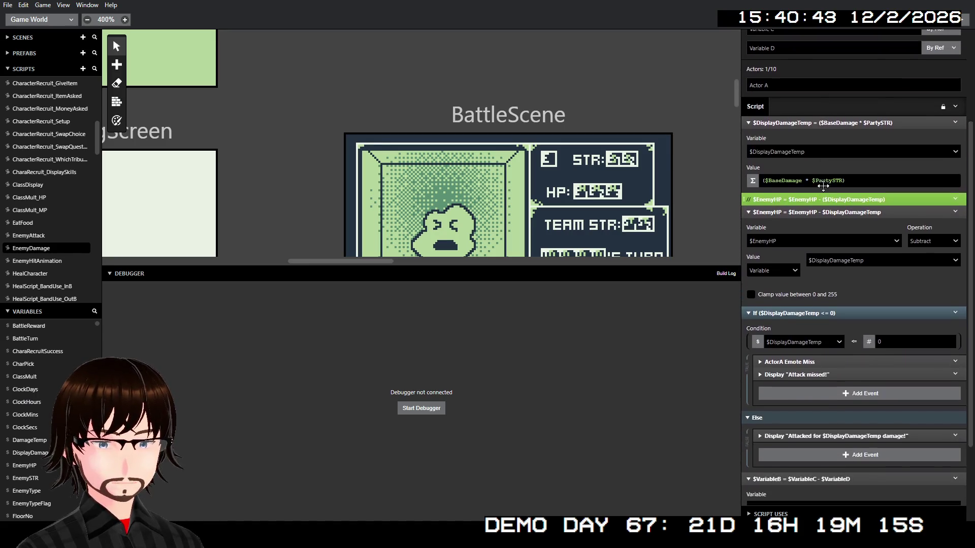
{"action": "scroll", "coordinate": [823, 157], "scroll_direction": "up", "scroll_amount": 4}
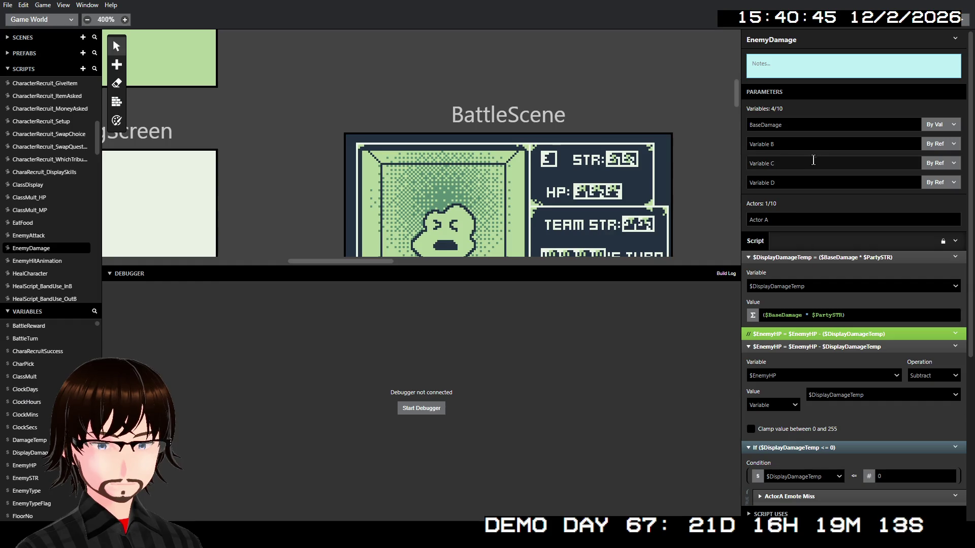
{"action": "scroll", "coordinate": [815, 161], "scroll_direction": "down", "scroll_amount": 4}
{"action": "scroll", "coordinate": [834, 208], "scroll_direction": "down", "scroll_amount": 2}
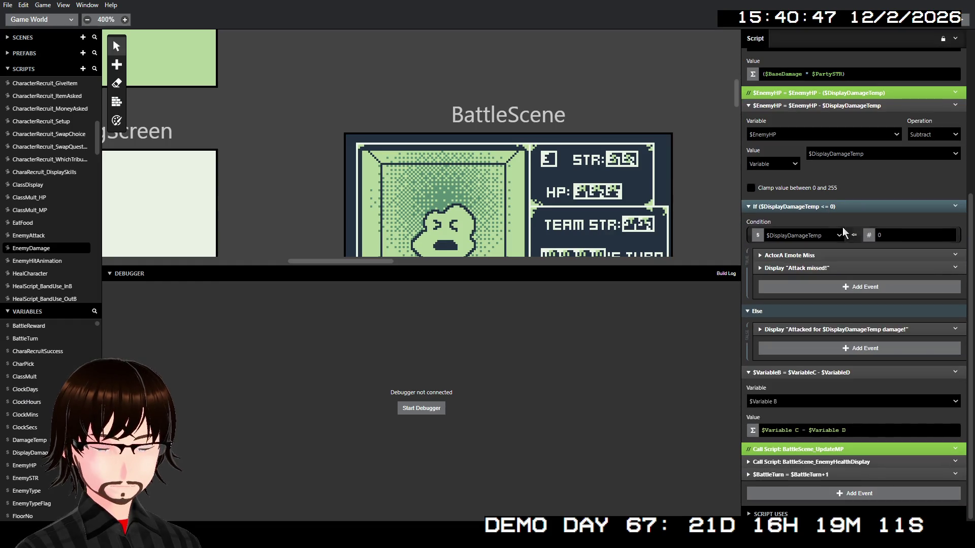
{"action": "scroll", "coordinate": [845, 269], "scroll_direction": "up", "scroll_amount": 3}
{"action": "scroll", "coordinate": [845, 269], "scroll_direction": "up", "scroll_amount": 3}
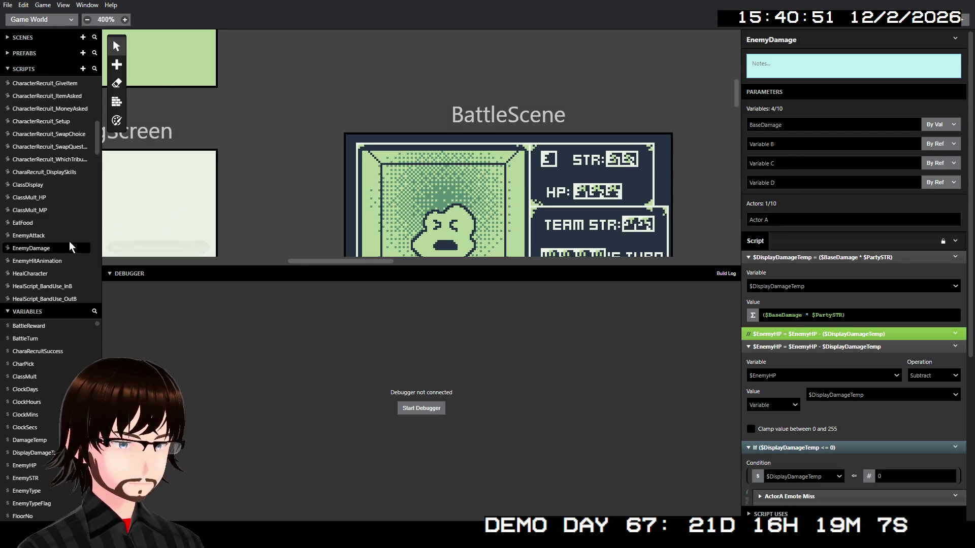
{"action": "scroll", "coordinate": [55, 249], "scroll_direction": "down", "scroll_amount": 10}
{"action": "scroll", "coordinate": [52, 249], "scroll_direction": "down", "scroll_amount": 10}
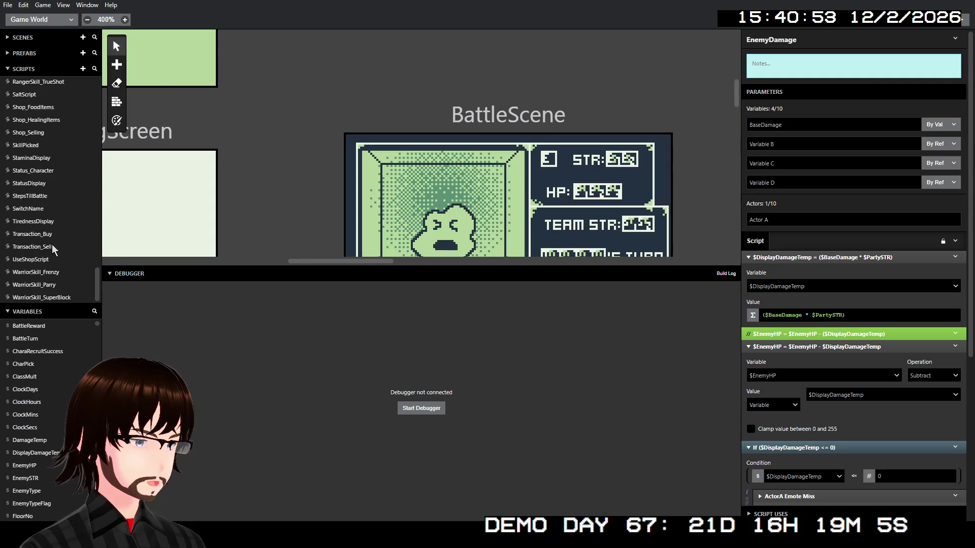
- Check that WarriorSkill_Frenzy passes 50, $CharMana, $CharMana, 15 to EnemyDamage, then open EnemyDamage
{"action": "left_click", "coordinate": [49, 277]}
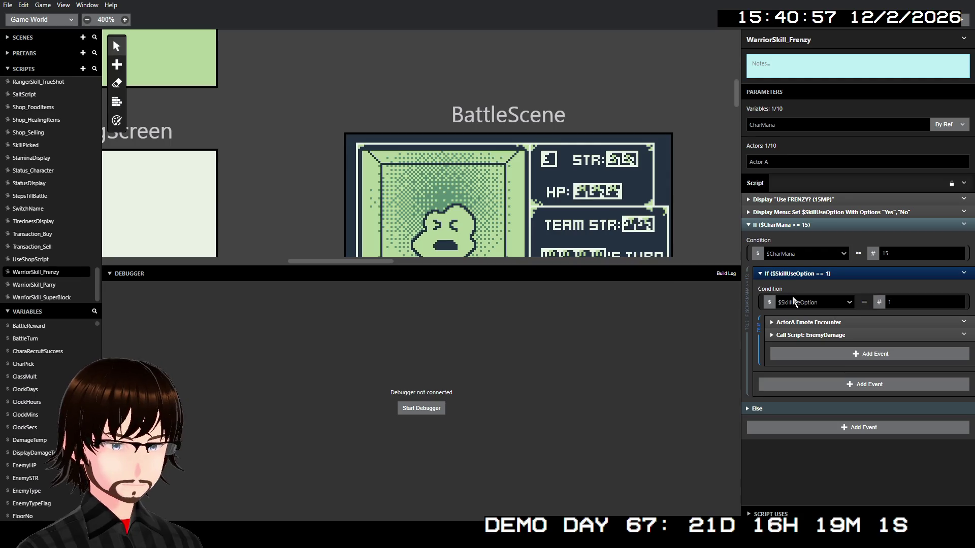
{"action": "left_click", "coordinate": [822, 335]}
{"action": "scroll", "coordinate": [838, 371], "scroll_direction": "down", "scroll_amount": 2}
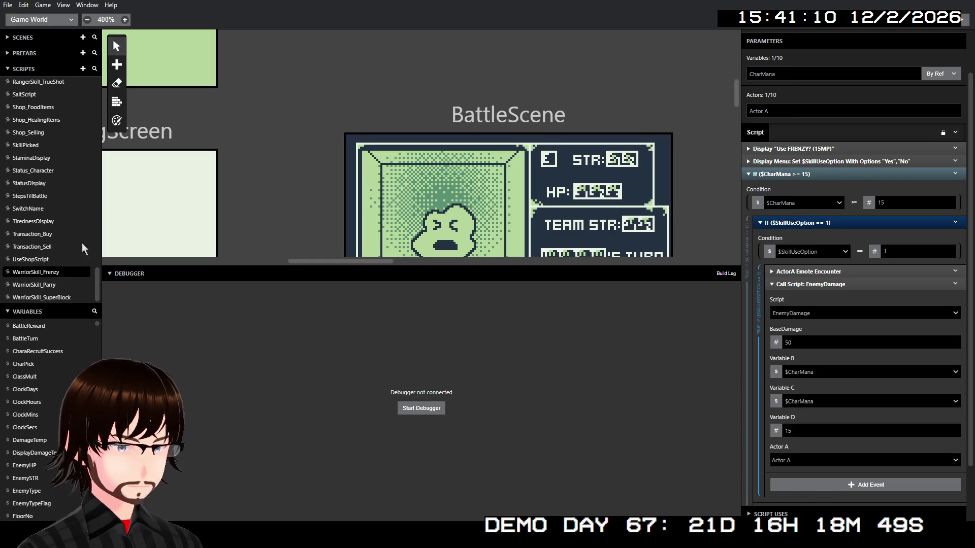
{"action": "scroll", "coordinate": [60, 195], "scroll_direction": "up", "scroll_amount": 10}
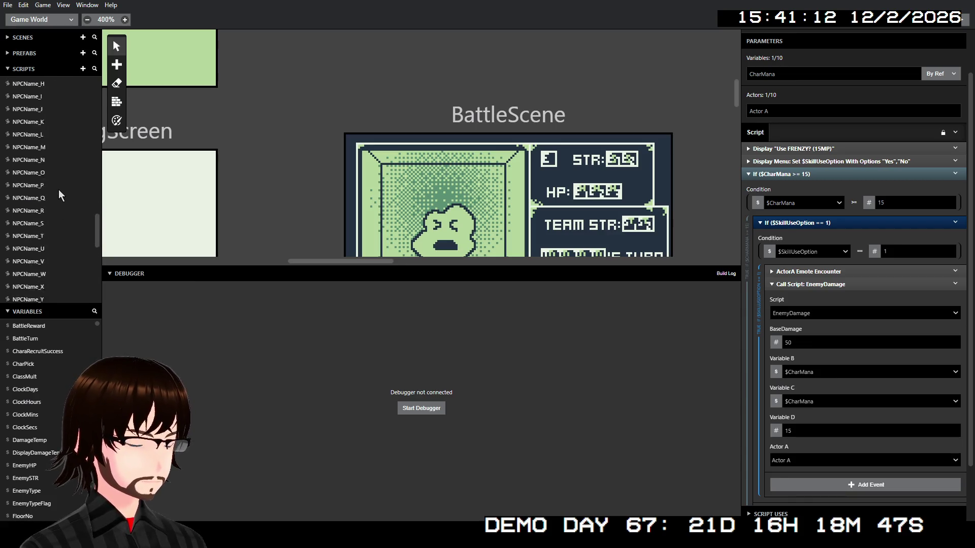
{"action": "scroll", "coordinate": [60, 195], "scroll_direction": "up", "scroll_amount": 6}
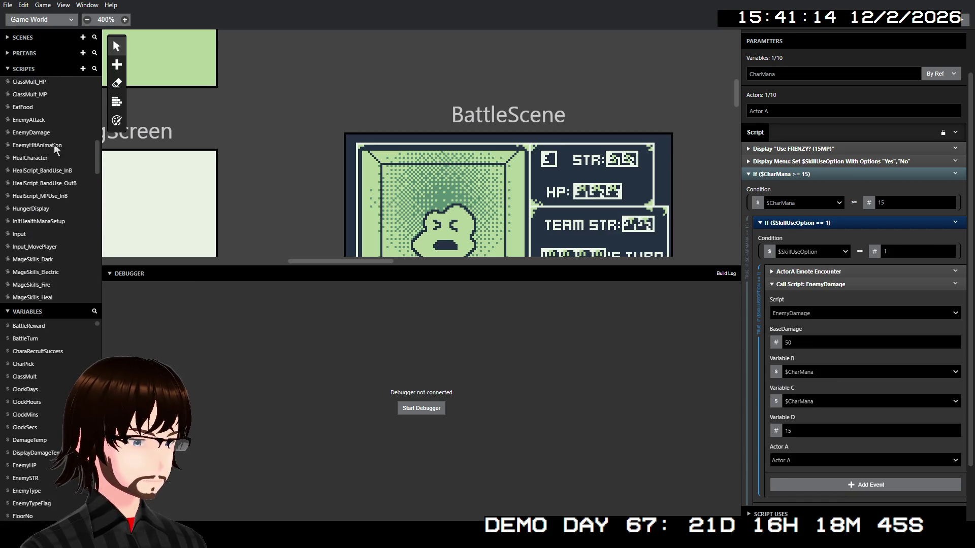
{"action": "left_click", "coordinate": [43, 133]}
- Rename EnemyDamage's second, third and fourth parameters to CharMana, CharManaVal and ManaUsage
{"action": "double_click", "coordinate": [796, 143]}
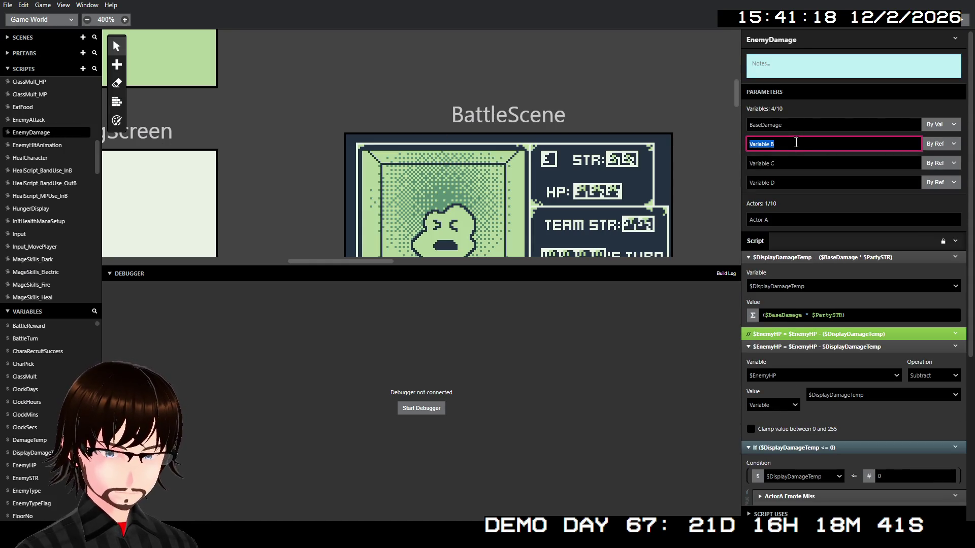
{"action": "type", "text": "arMana"}
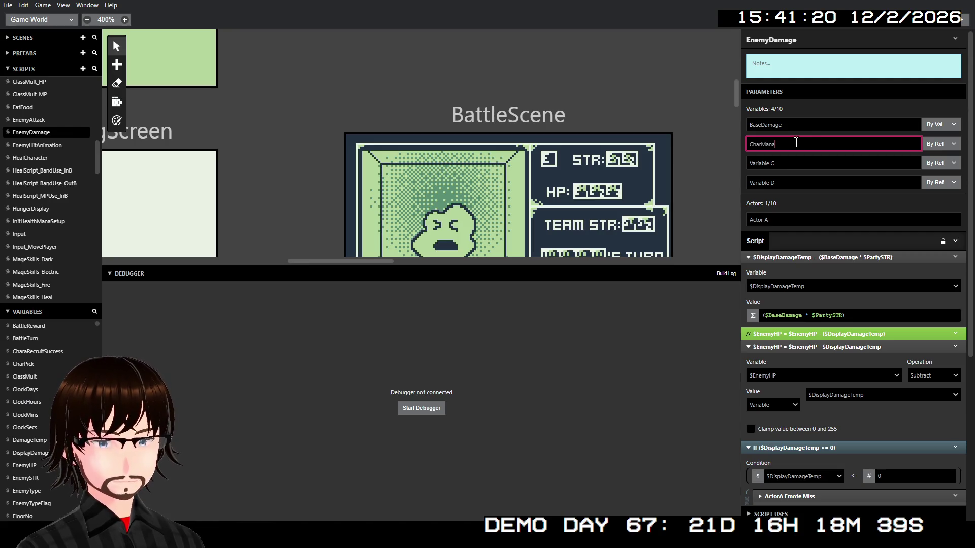
{"action": "triple_click", "coordinate": [813, 164]}
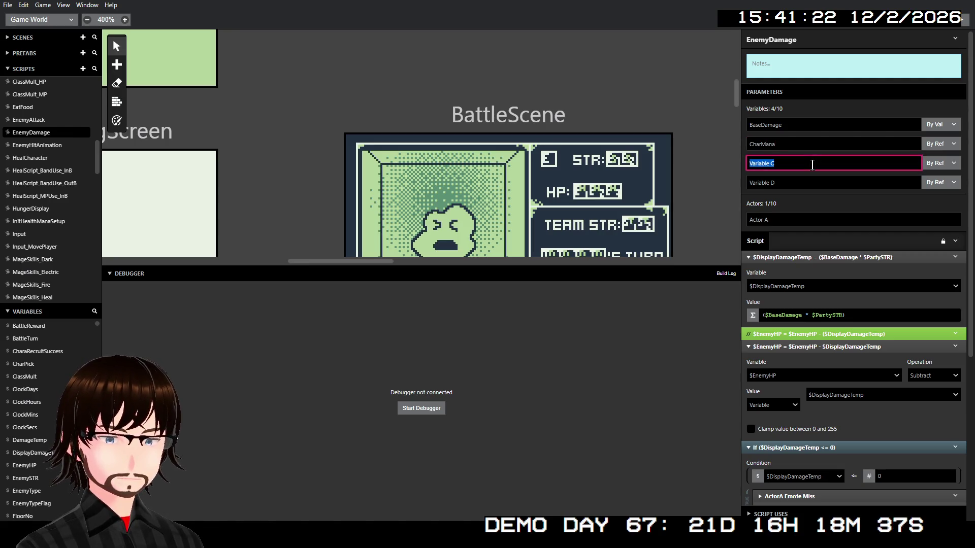
{"action": "type", "text": "Ca"}
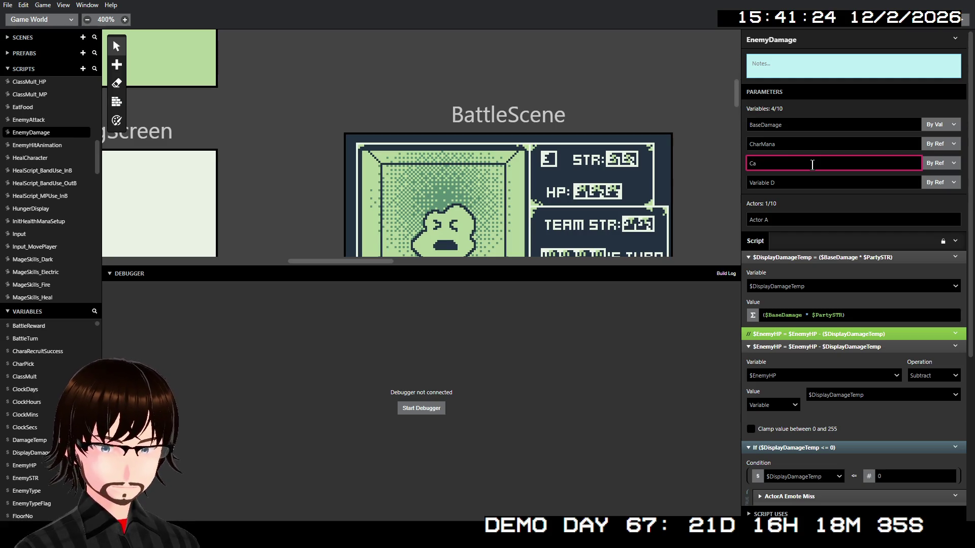
{"action": "key", "text": "BackSpace"}
{"action": "key", "text": "BackSpace"}
{"action": "key", "text": "BackSpace"}
{"action": "type", "text": "r"}
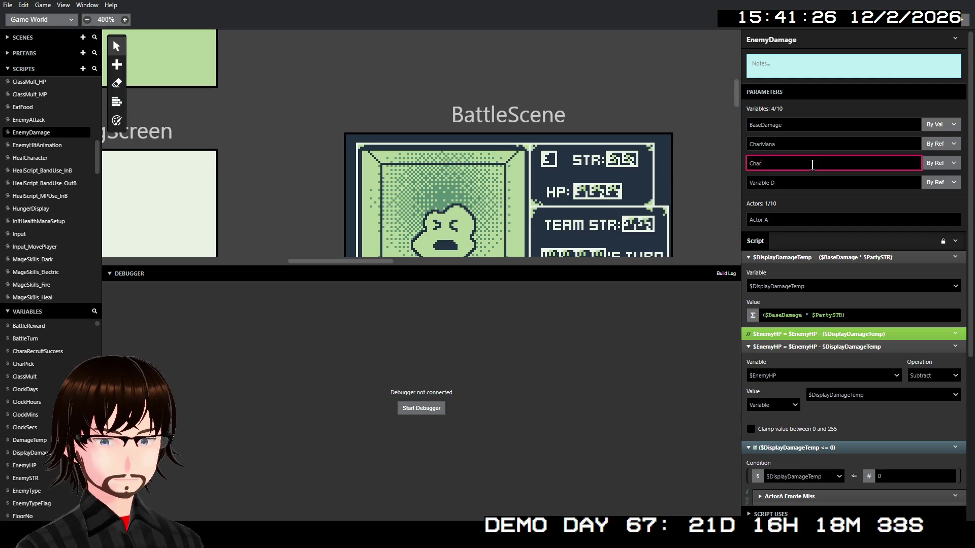
{"action": "type", "text": "ManaVal"}
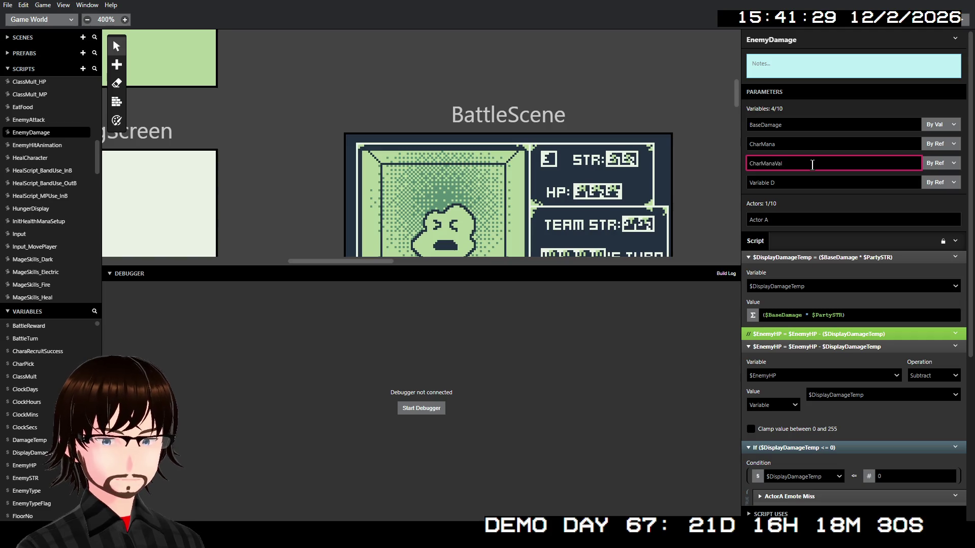
{"action": "double_click", "coordinate": [802, 181]}
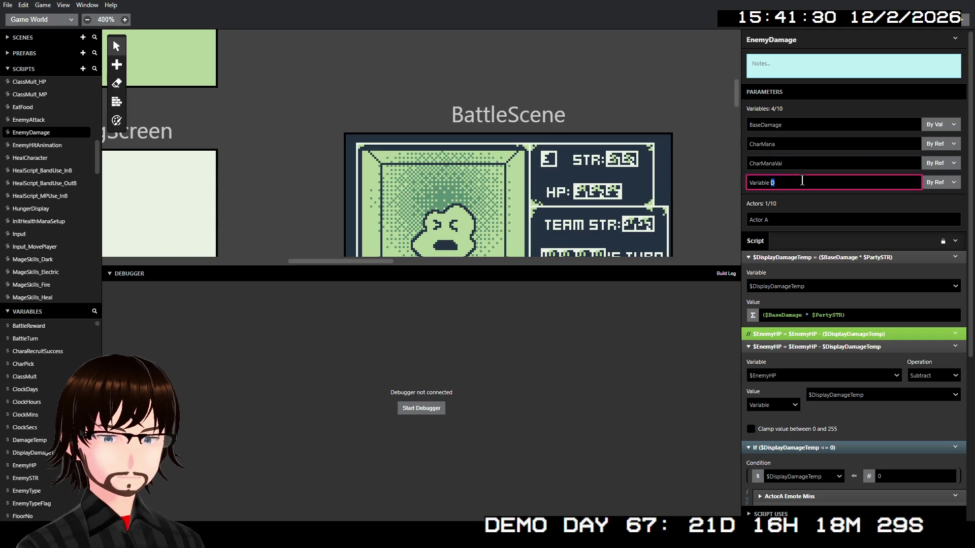
{"action": "type", "text": "Mana"}
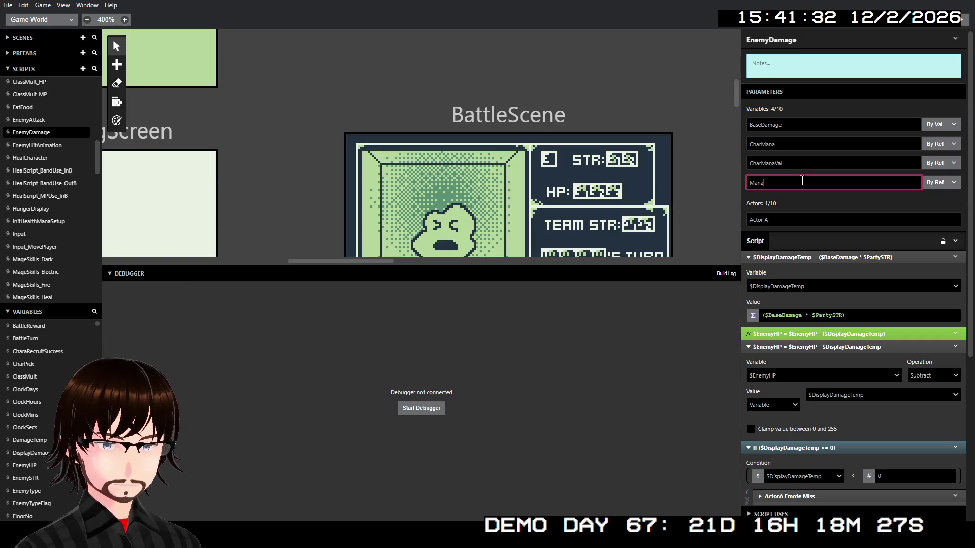
{"action": "type", "text": "ea"}
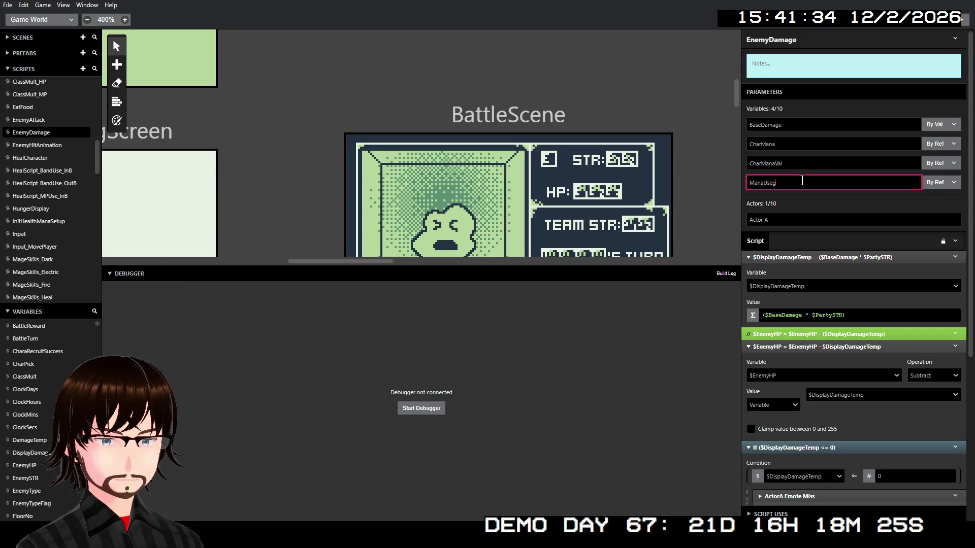
{"action": "type", "text": "g"}
{"action": "key", "text": "BackSpace"}
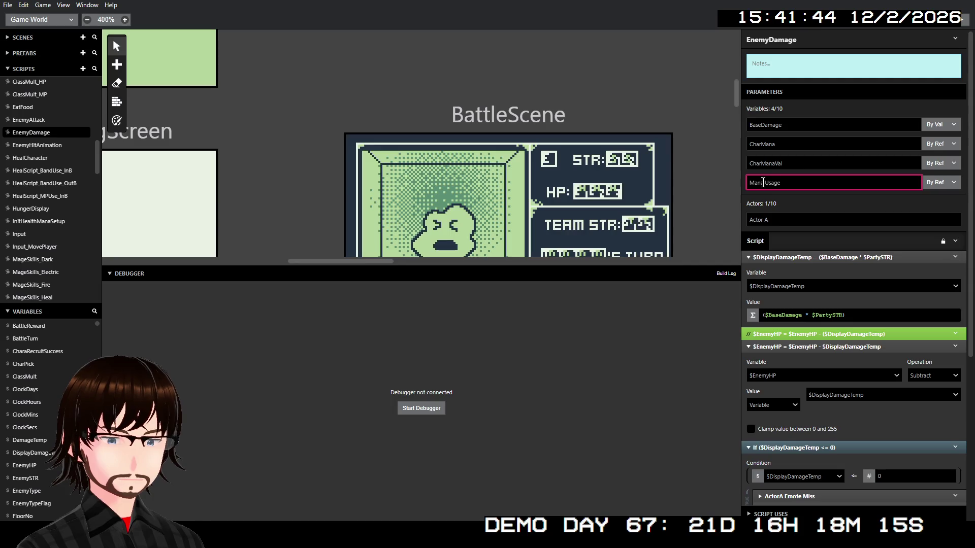
{"action": "key", "text": "BackSpace"}
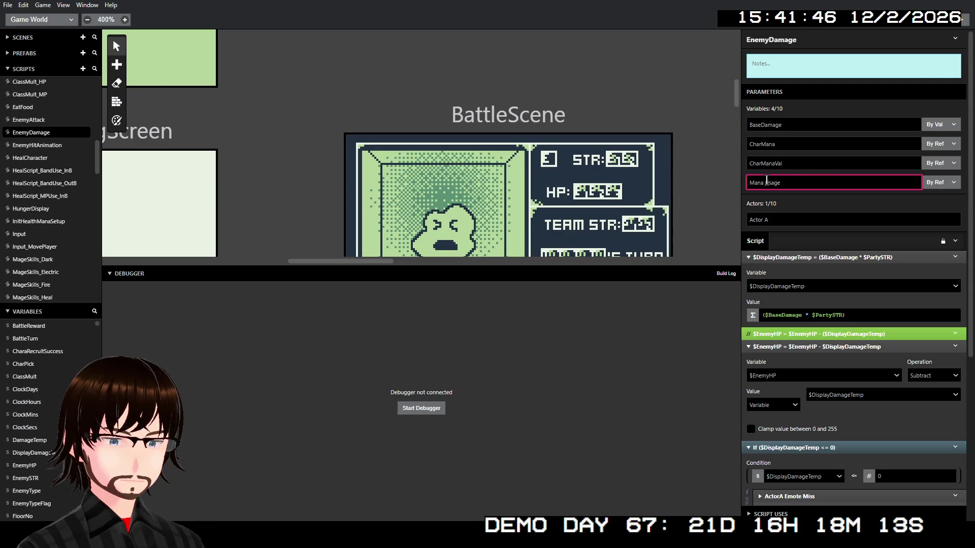
{"action": "left_click", "coordinate": [942, 185]}
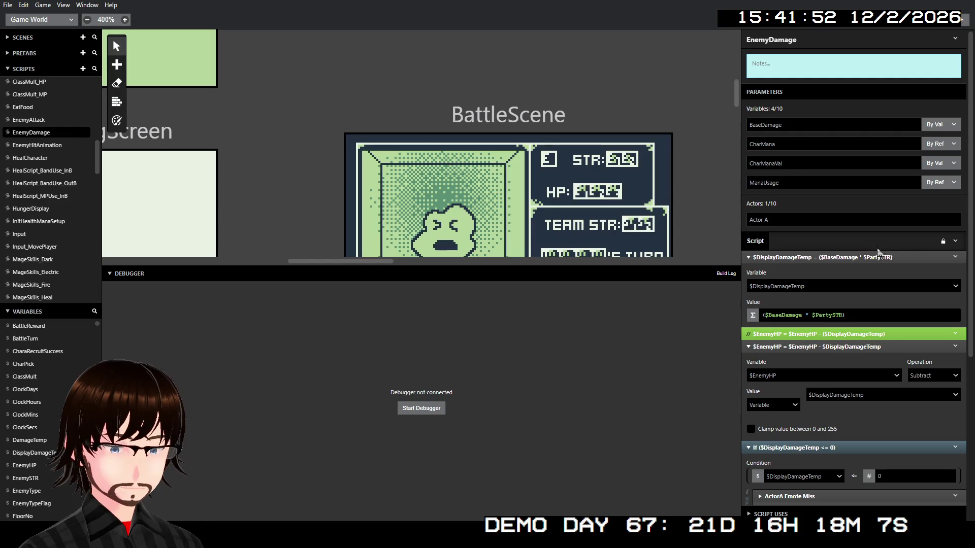
- Scroll to the $CharMana = $CharManaVal - $ManaUsage event and open its options menu
{"action": "scroll", "coordinate": [876, 274], "scroll_direction": "down", "scroll_amount": 5}
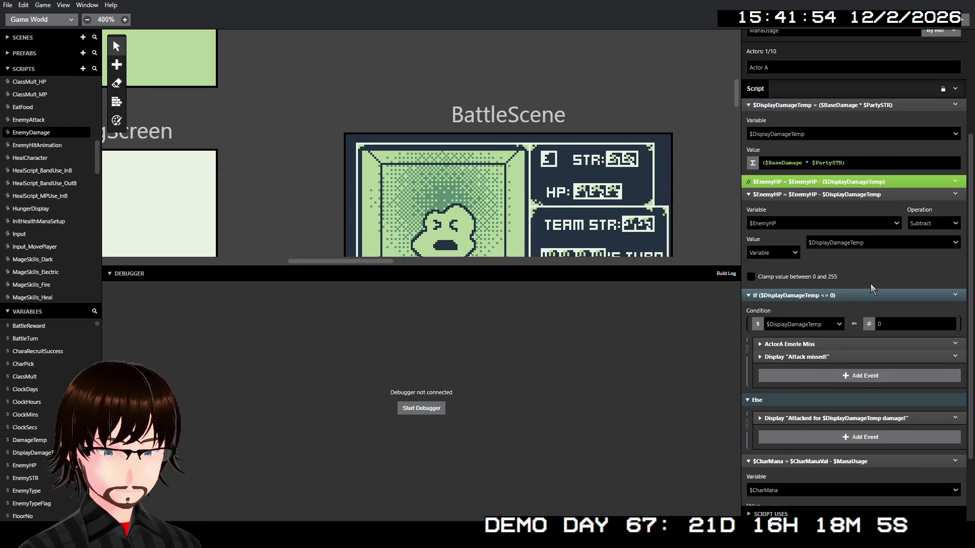
{"action": "scroll", "coordinate": [865, 290], "scroll_direction": "down", "scroll_amount": 1}
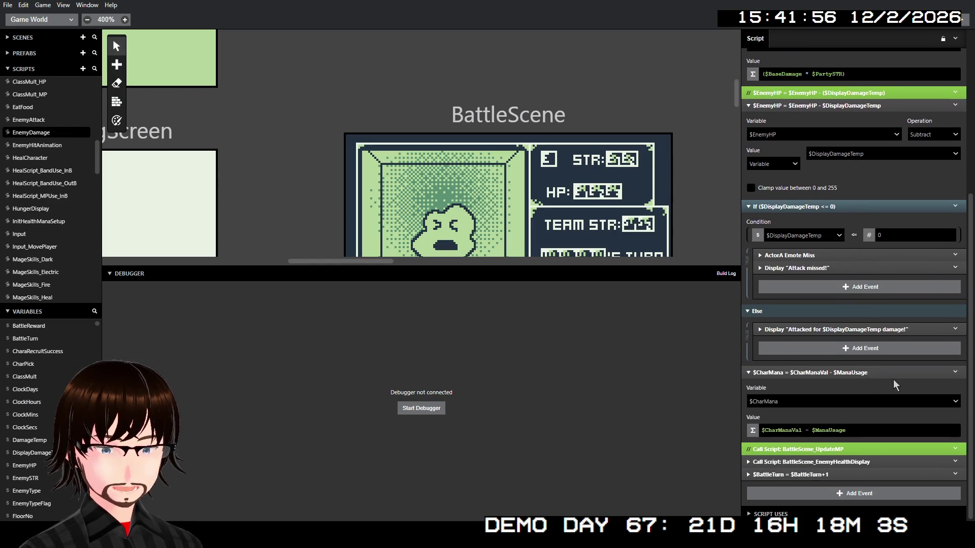
{"action": "scroll", "coordinate": [895, 379], "scroll_direction": "up", "scroll_amount": 1}
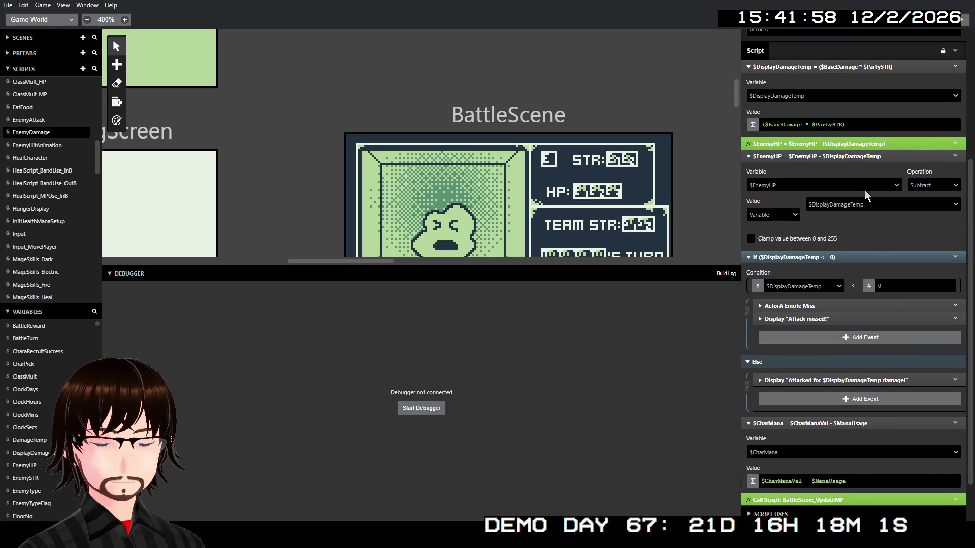
{"action": "scroll", "coordinate": [866, 197], "scroll_direction": "down", "scroll_amount": 1}
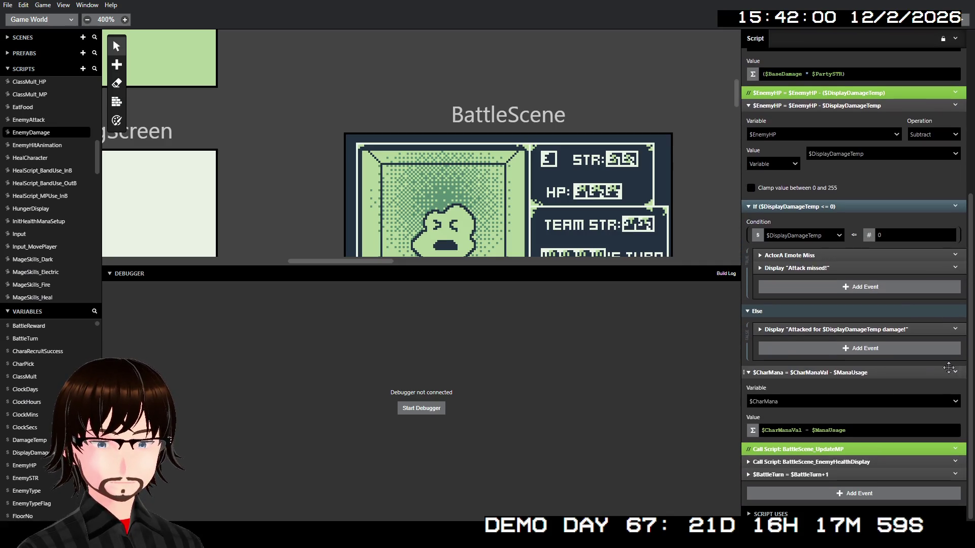
{"action": "left_click", "coordinate": [960, 372]}
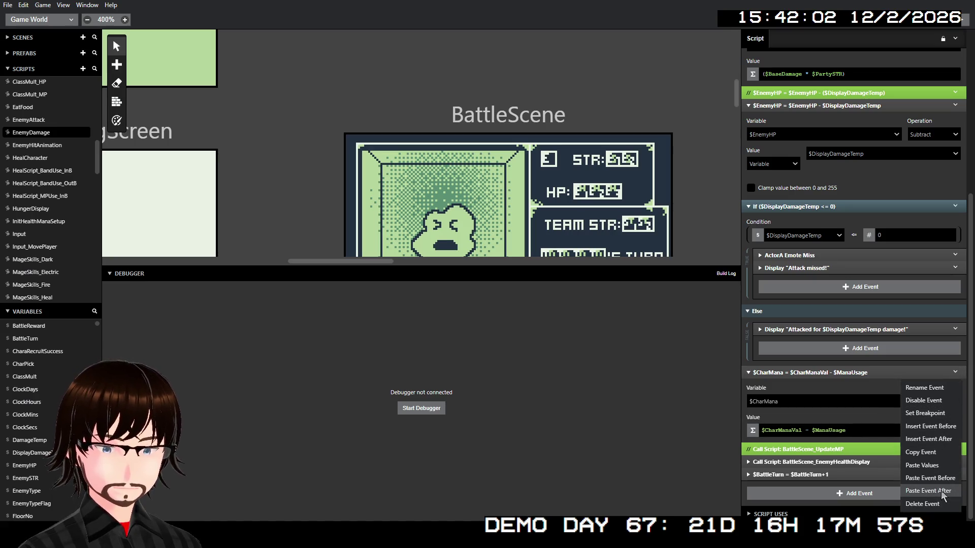
- Insert a Variable Math event after it that subtracts variable $ManaUsage from $CharMana
{"action": "left_click", "coordinate": [929, 439]}
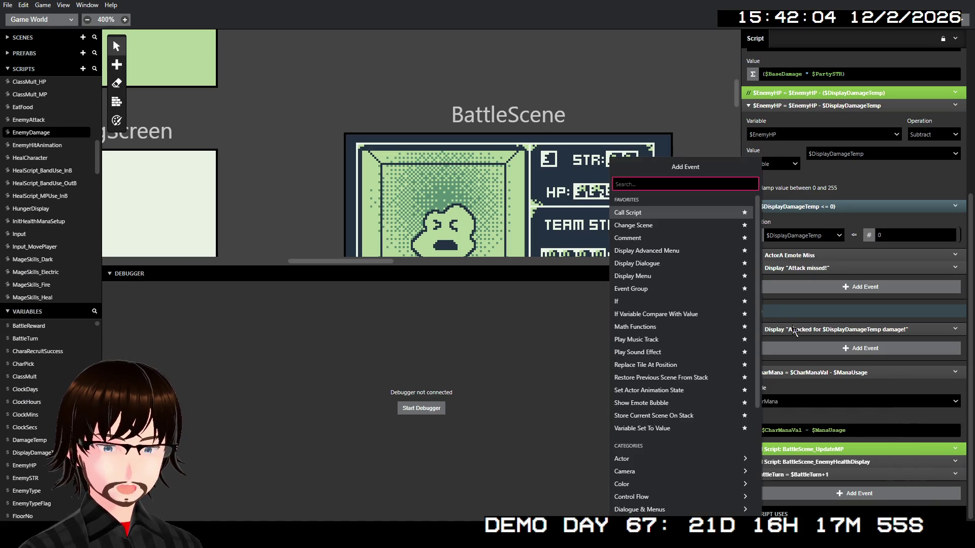
{"action": "scroll", "coordinate": [700, 323], "scroll_direction": "down", "scroll_amount": 3}
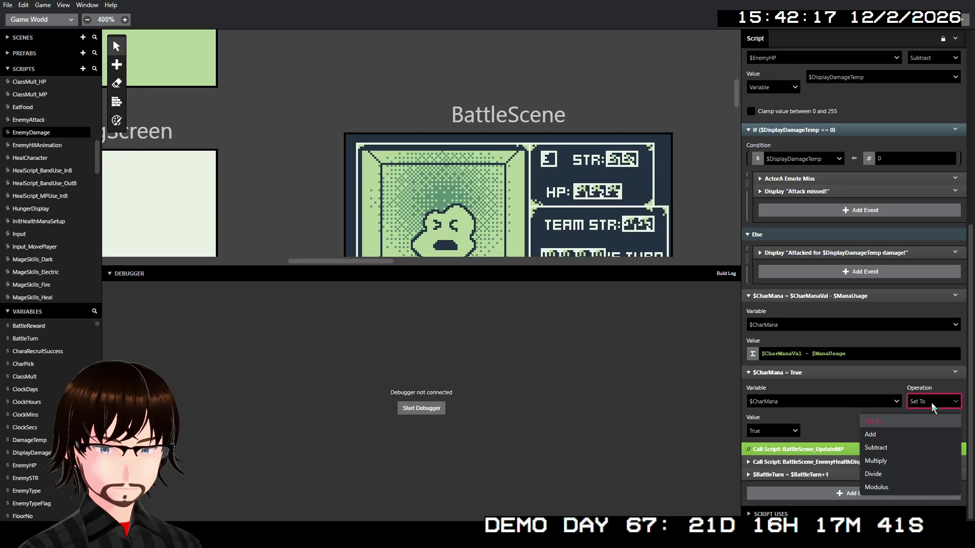
{"action": "left_click", "coordinate": [901, 447]}
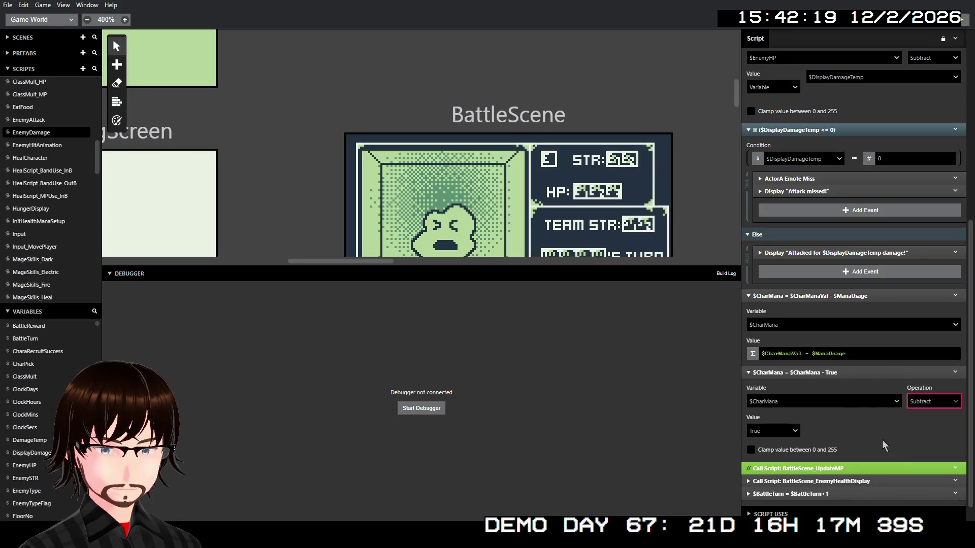
{"action": "left_click", "coordinate": [783, 433]}
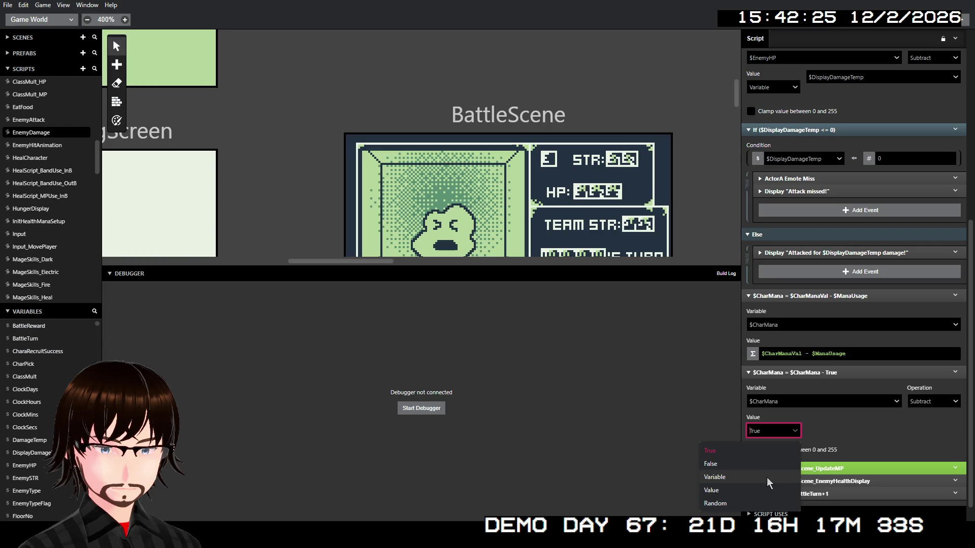
{"action": "left_click", "coordinate": [767, 490]}
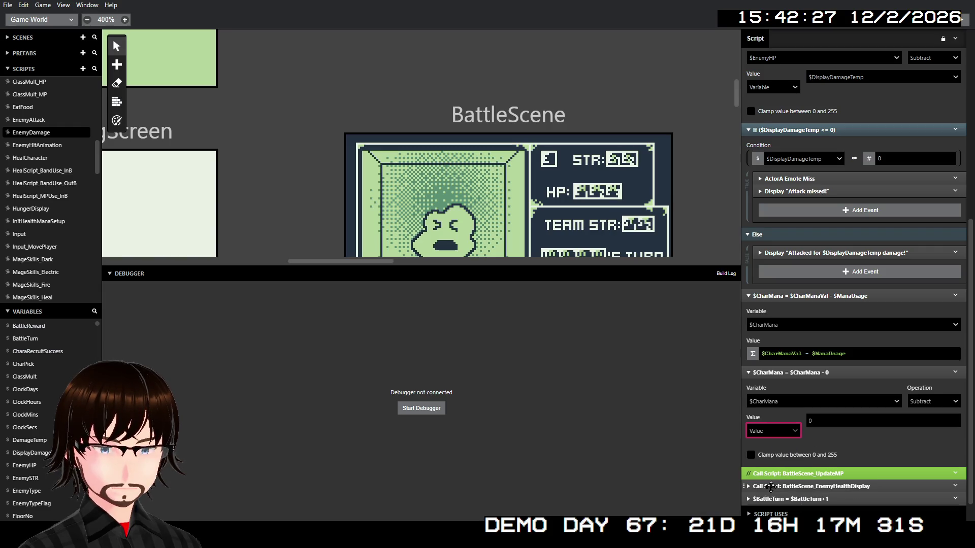
{"action": "left_click", "coordinate": [820, 415]}
{"action": "double_click", "coordinate": [820, 416]}
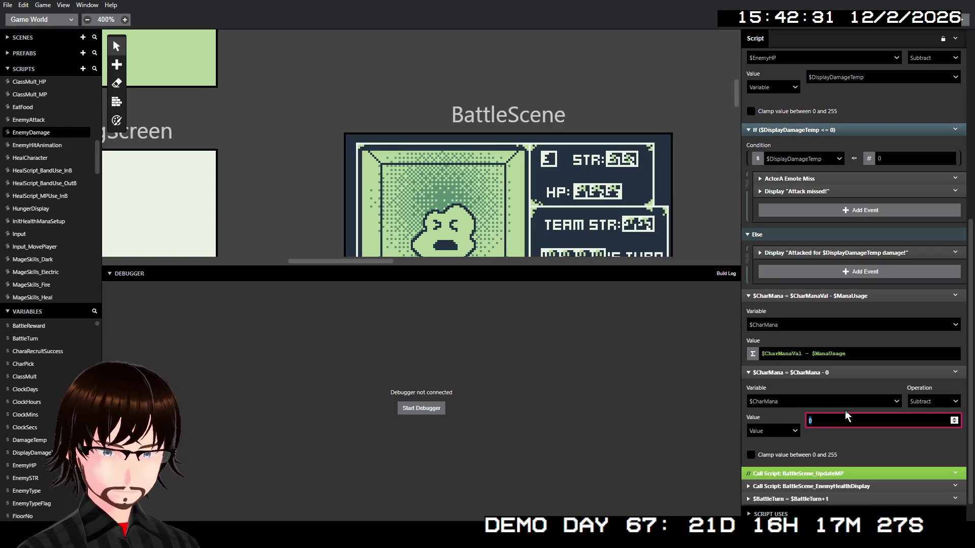
{"action": "key", "text": "BackSpace"}
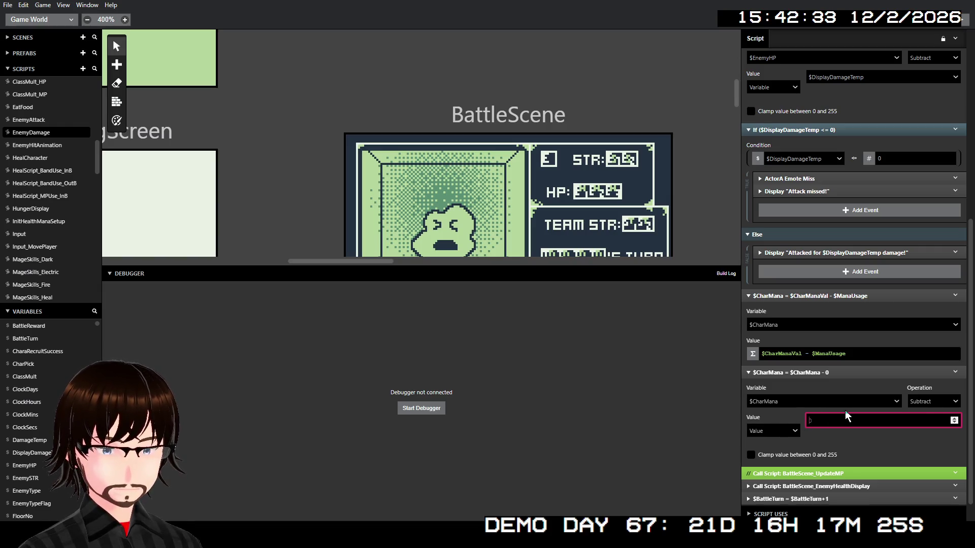
{"action": "left_click", "coordinate": [777, 432]}
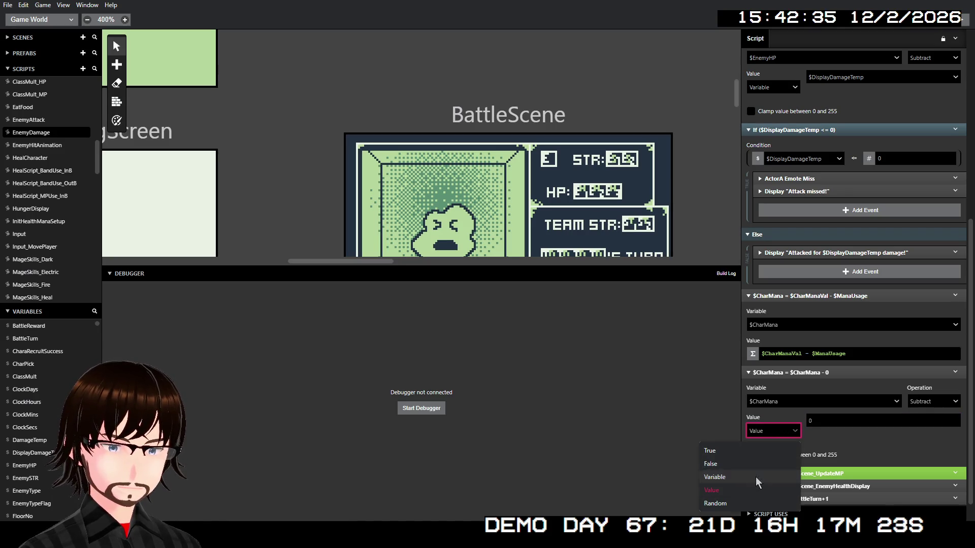
{"action": "left_click", "coordinate": [756, 477]}
{"action": "left_click", "coordinate": [840, 423]}
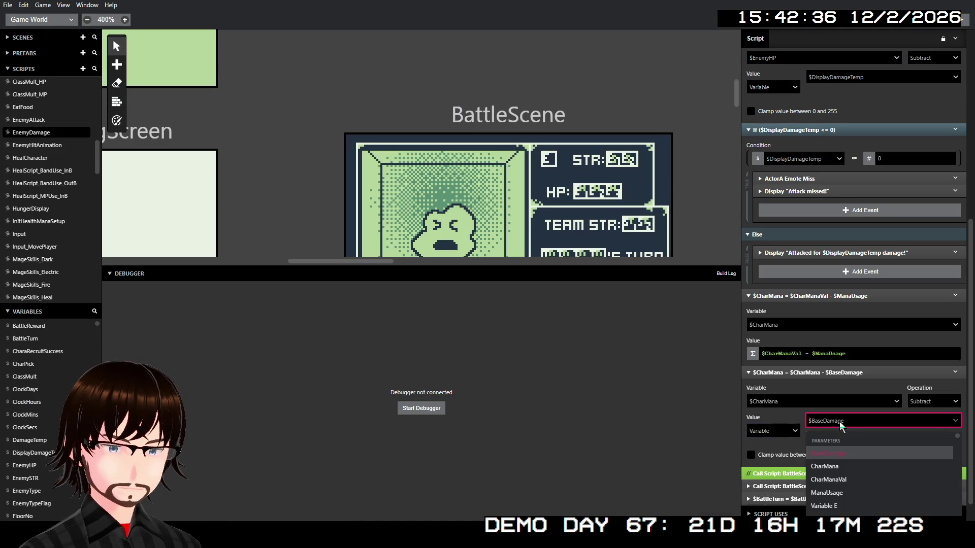
{"action": "left_click", "coordinate": [842, 493]}
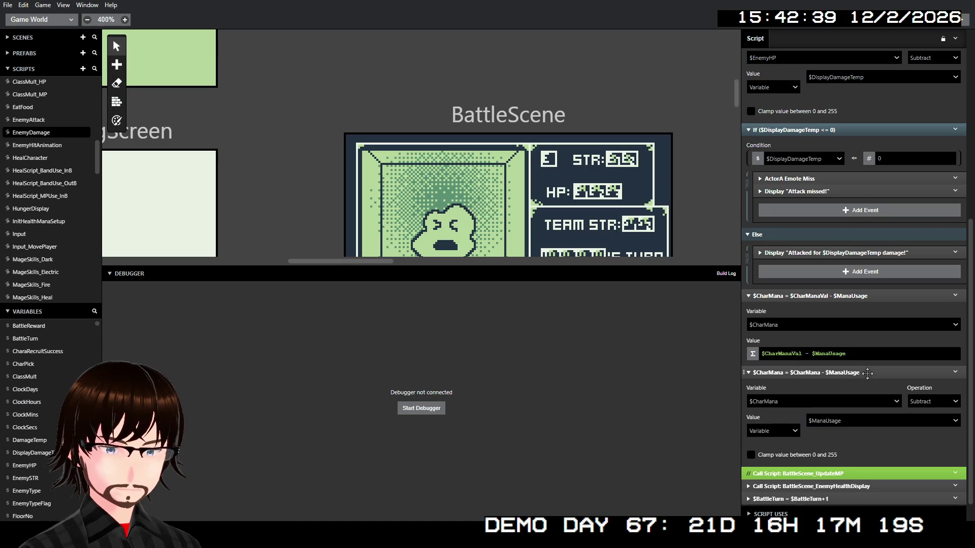
- Disable the old mana-subtraction event and re-enable the BattleScene_UpdateMP script call
{"action": "left_click", "coordinate": [955, 296]}
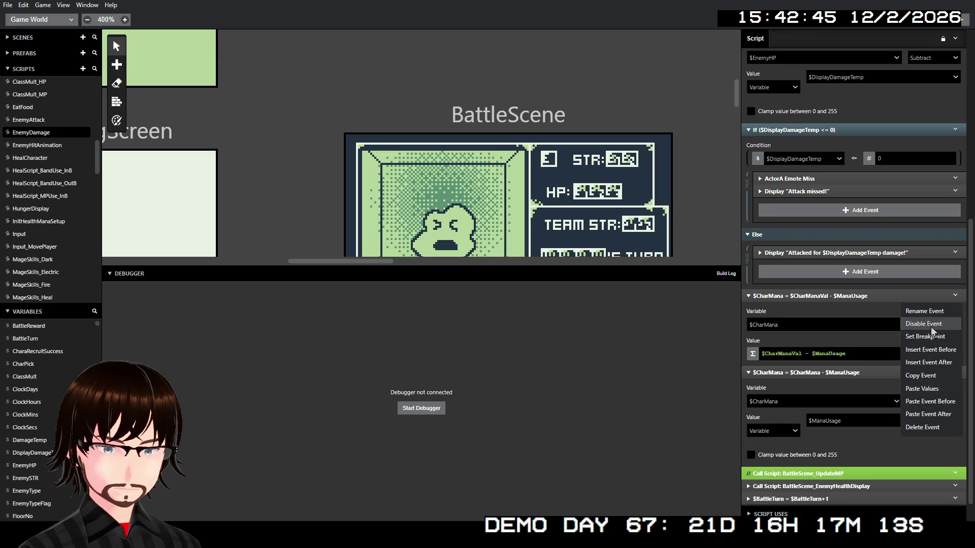
{"action": "left_click", "coordinate": [931, 328]}
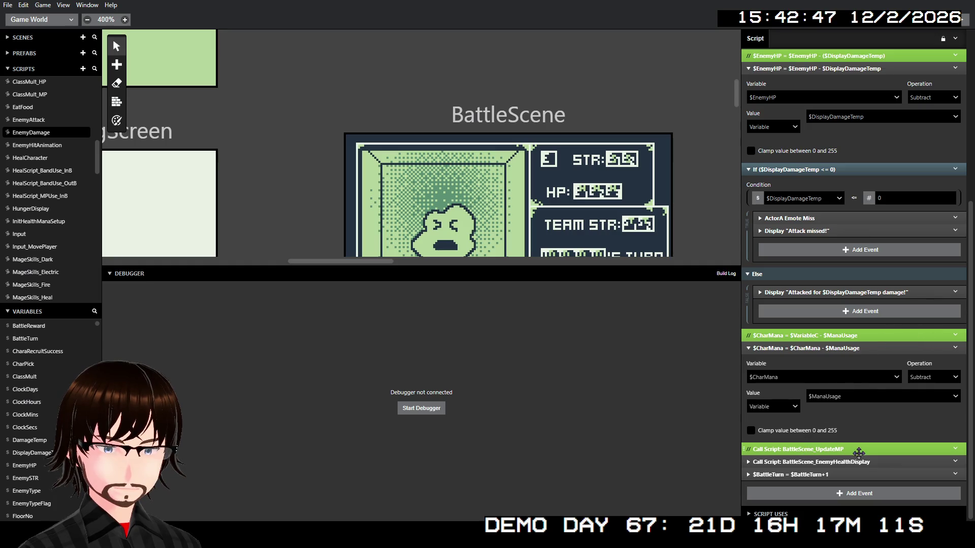
{"action": "right_click", "coordinate": [866, 452]}
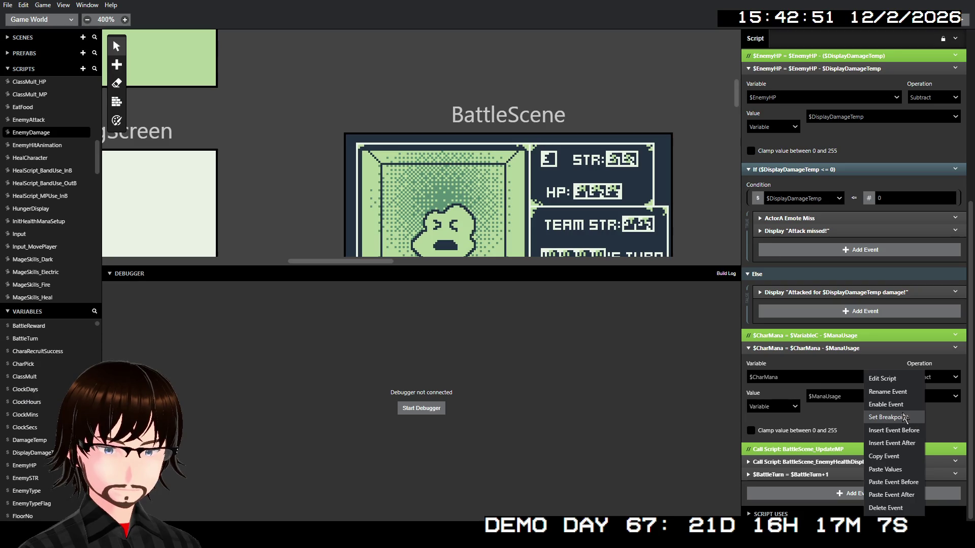
{"action": "left_click", "coordinate": [886, 405]}
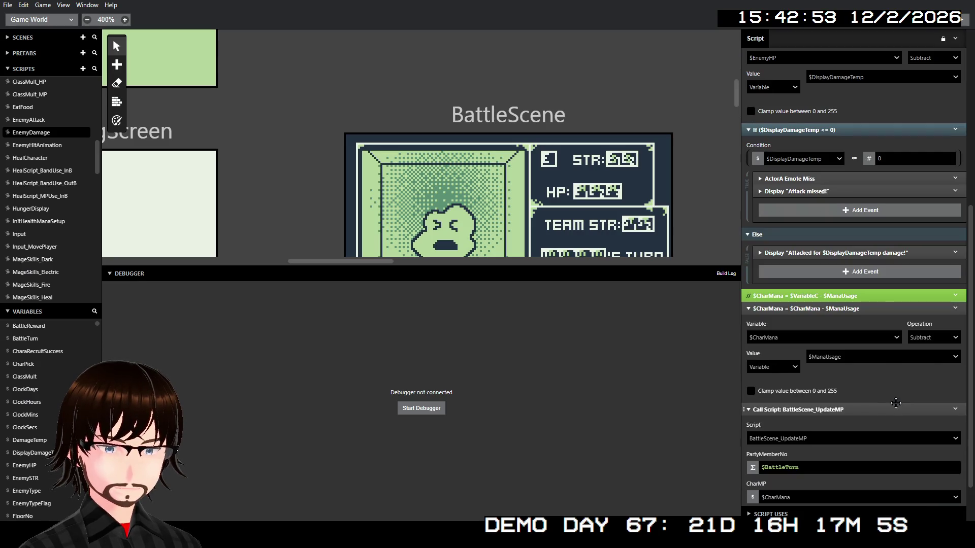
{"action": "scroll", "coordinate": [884, 396], "scroll_direction": "down", "scroll_amount": 2}
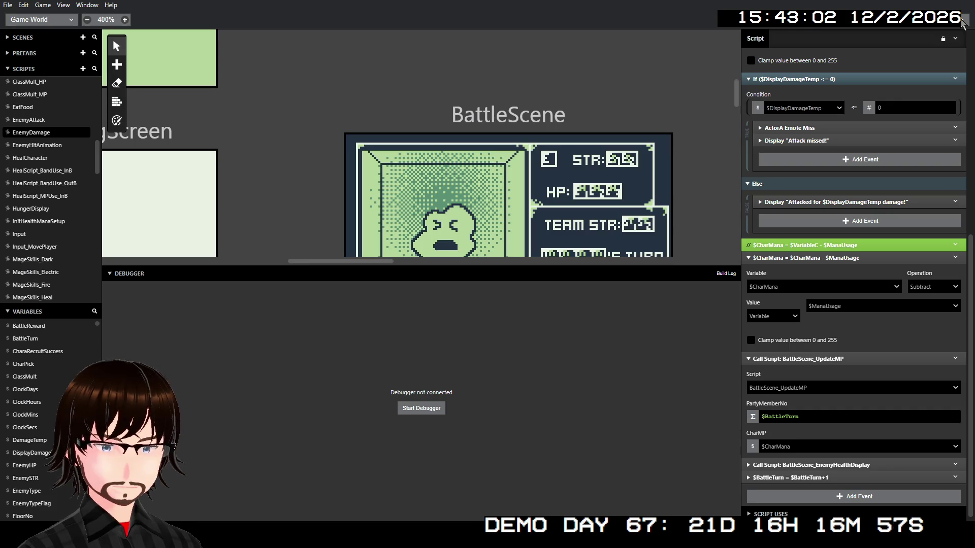
- Build and run the game in the debugger and walk the player up to the ladder
{"action": "left_click", "coordinate": [961, 21]}
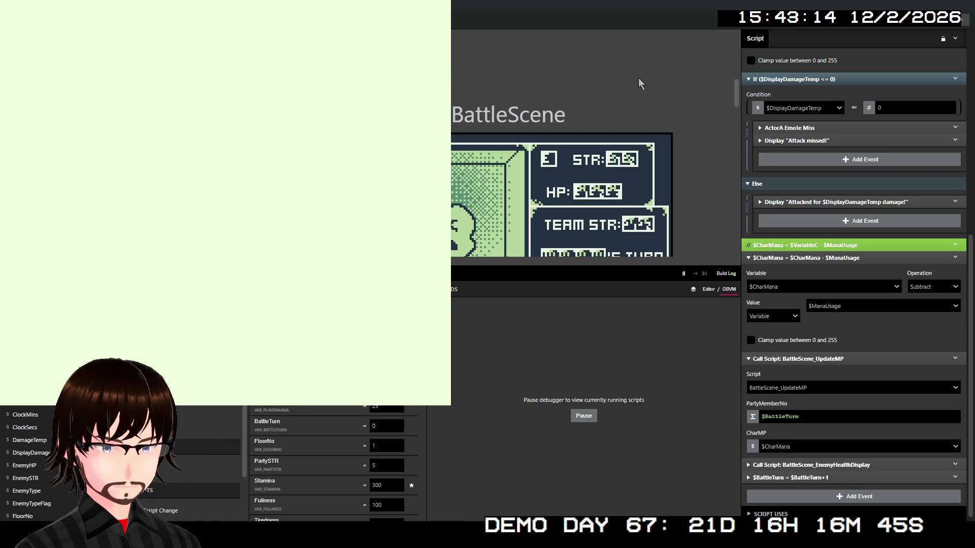
{"action": "key", "text": "Up"}
{"action": "key", "text": "Up"}
{"action": "key", "text": "Up"}
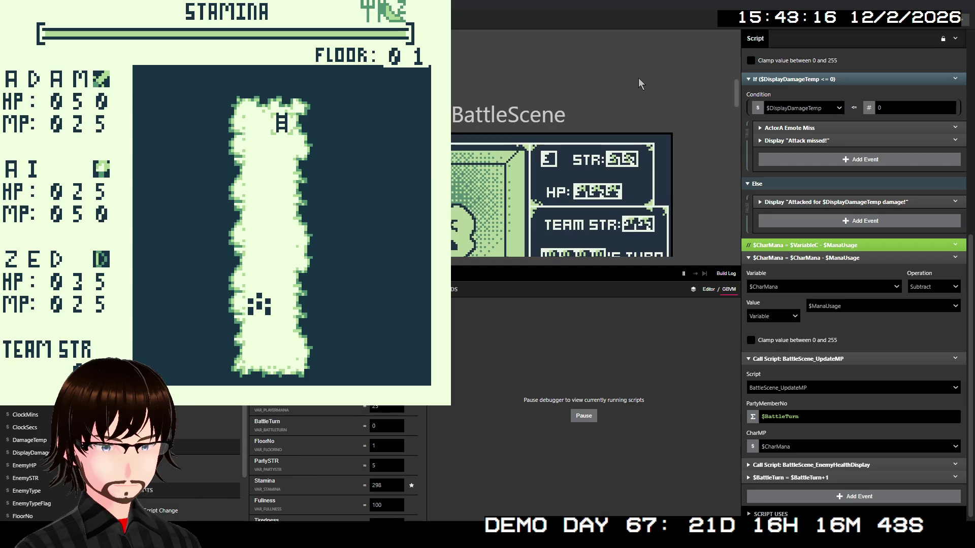
{"action": "key", "text": "Up"}
{"action": "key", "text": "Up"}
{"action": "key", "text": "Up"}
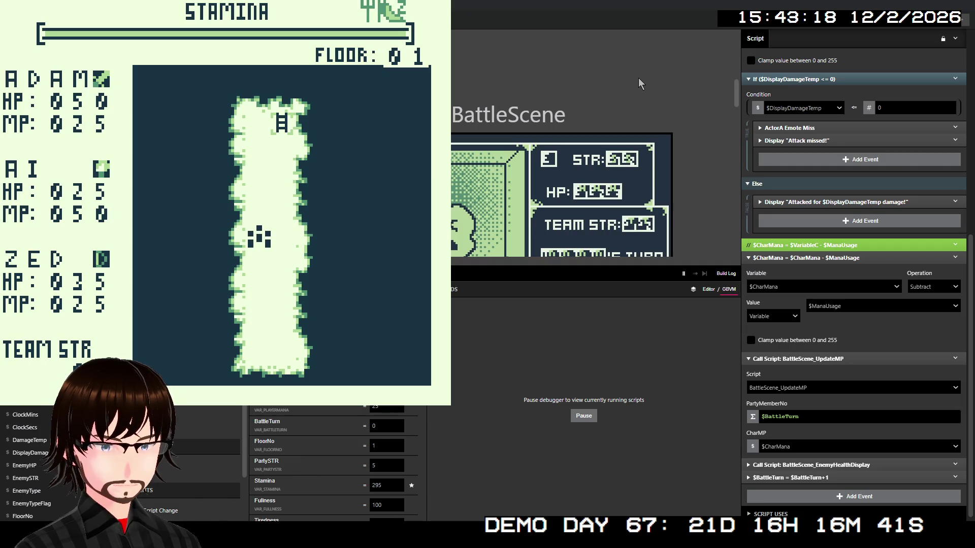
{"action": "key", "text": "Up"}
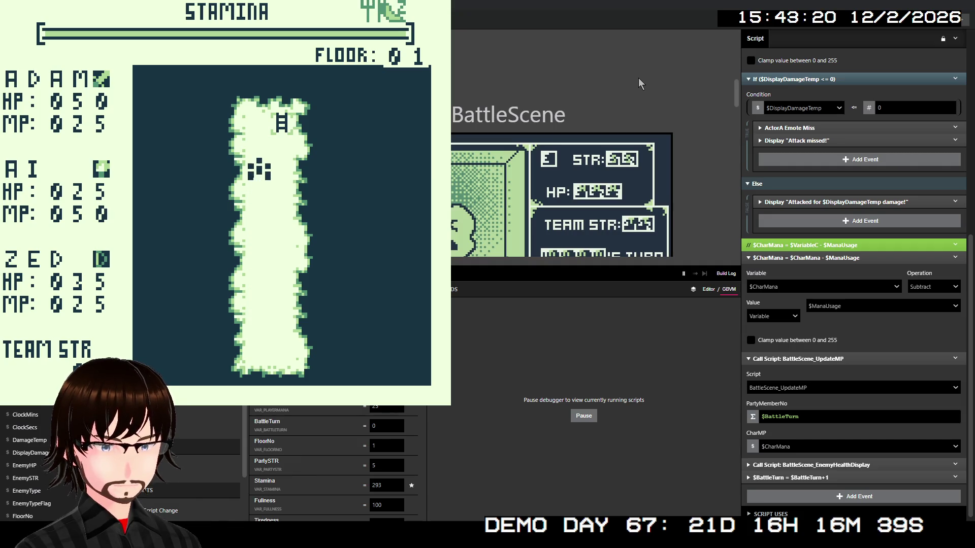
{"action": "key", "text": "Up"}
{"action": "key", "text": "Right"}
{"action": "key", "text": "Up"}
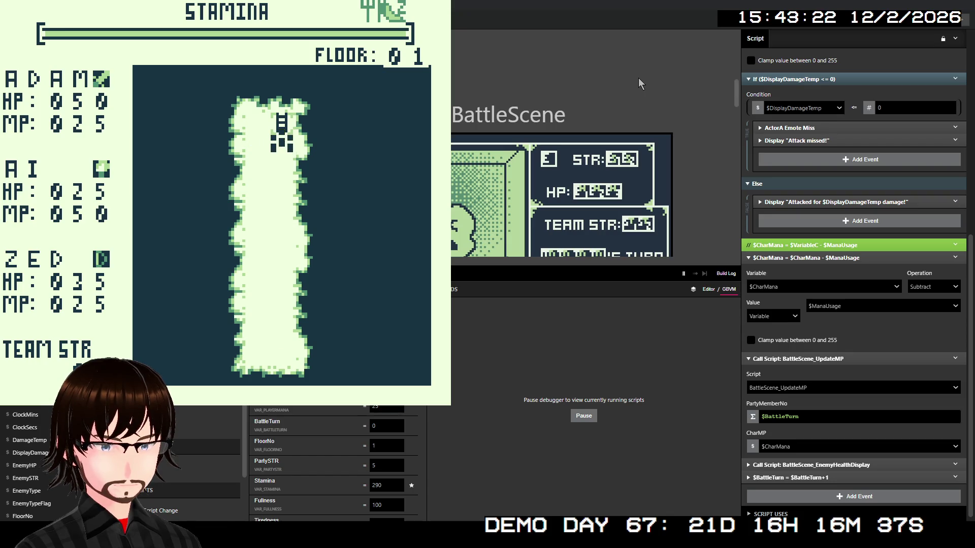
- Move on to floor 02 and walk left until a Succubus encounter starts
{"action": "key", "text": "z"}
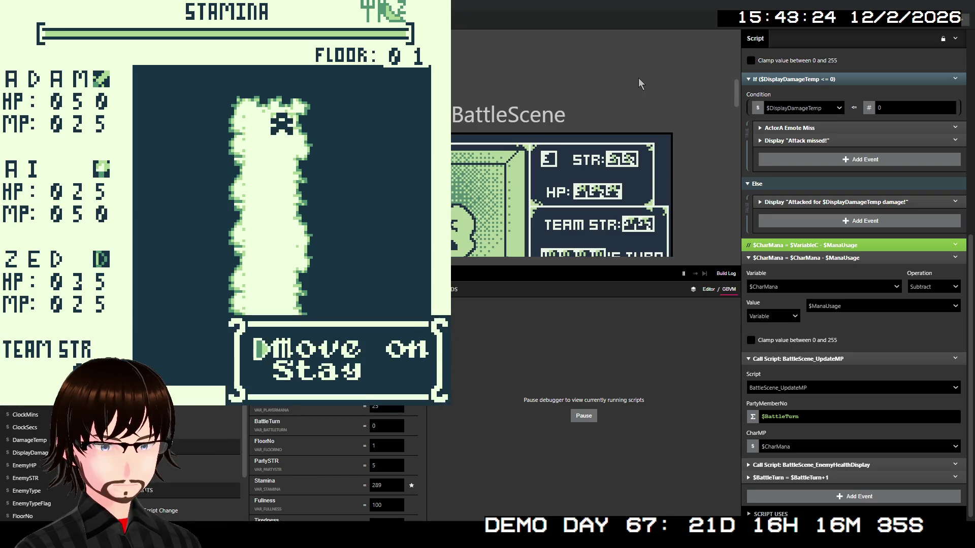
{"action": "key", "text": "z"}
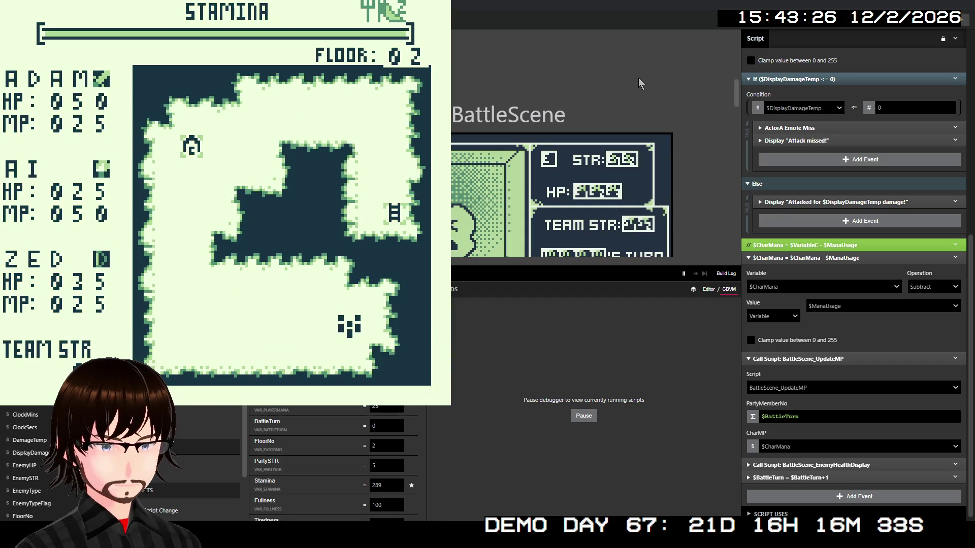
{"action": "key", "text": "Left"}
{"action": "key", "text": "Left"}
{"action": "key", "text": "Left"}
{"action": "key", "text": "Left"}
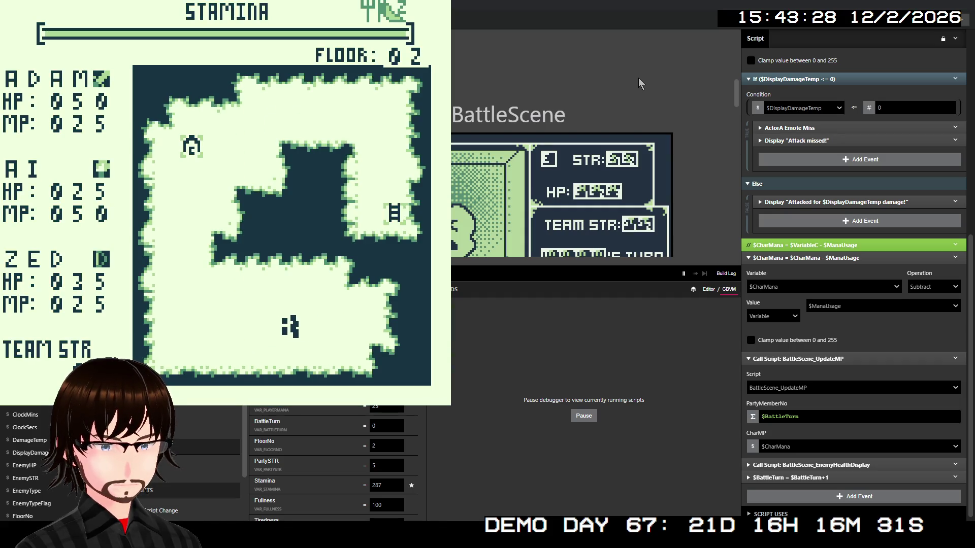
{"action": "key", "text": "Left"}
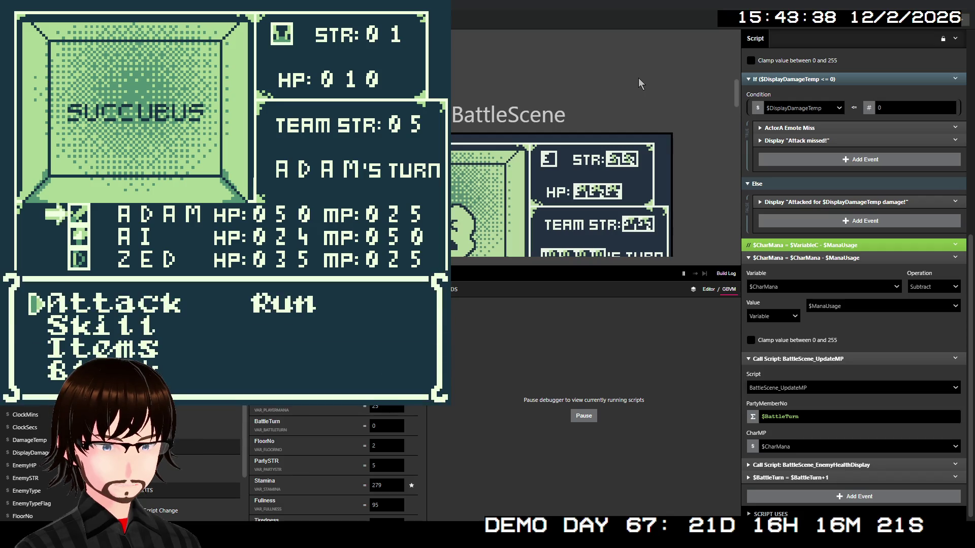
- Have ADAM block this turn
{"action": "key", "text": "Down"}
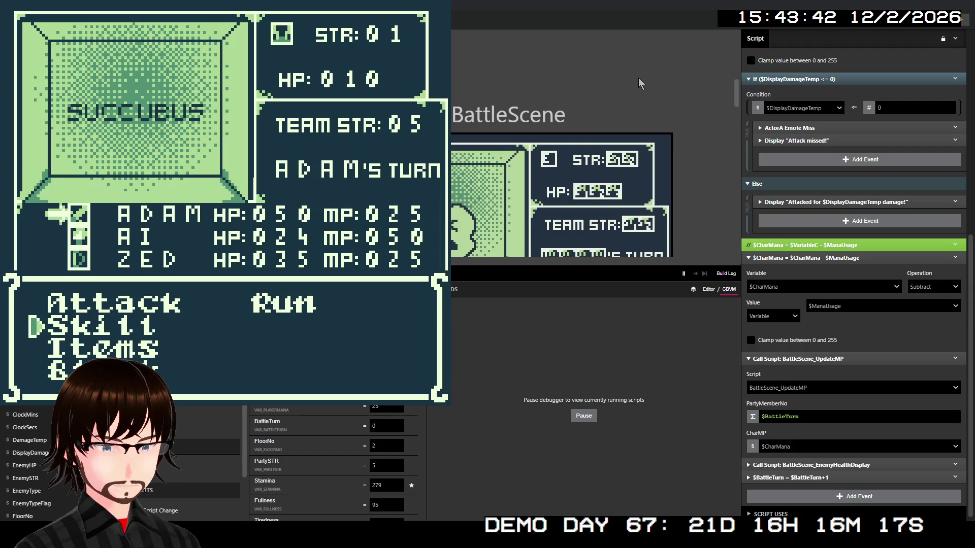
{"action": "key", "text": "Down"}
{"action": "key", "text": "Down"}
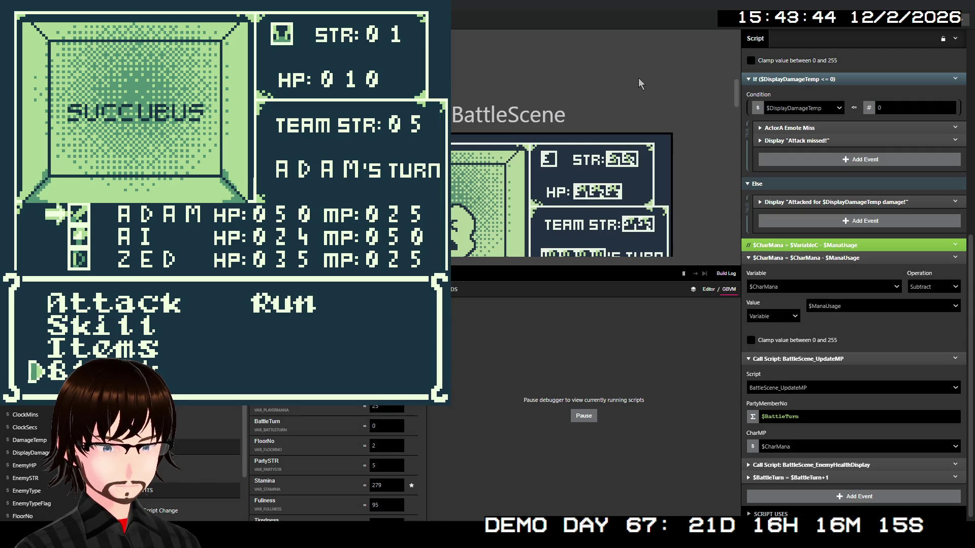
{"action": "key", "text": "z"}
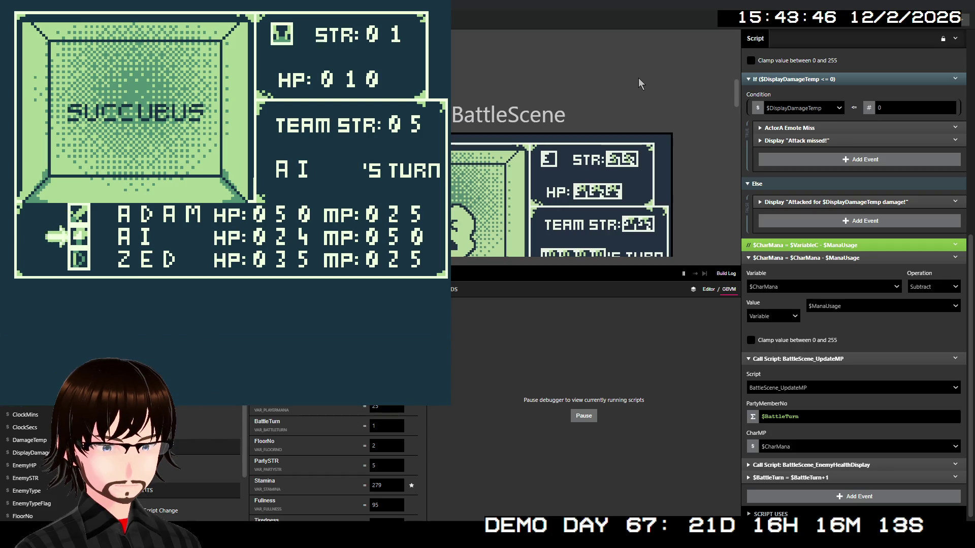
- Have AI cast Ice for 50 damage, winning the battle and 10G
{"action": "key", "text": "Down"}
{"action": "key", "text": "z"}
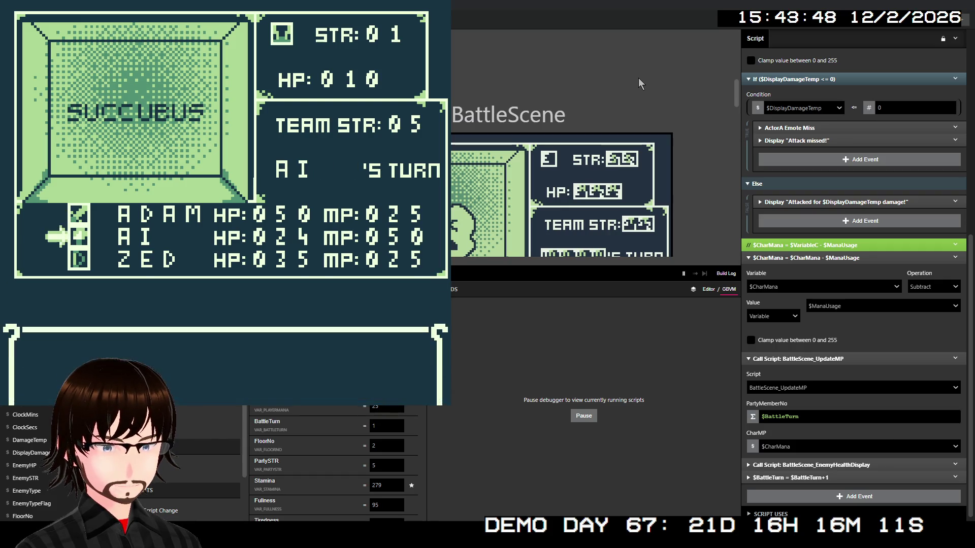
{"action": "key", "text": "Down"}
{"action": "key", "text": "z"}
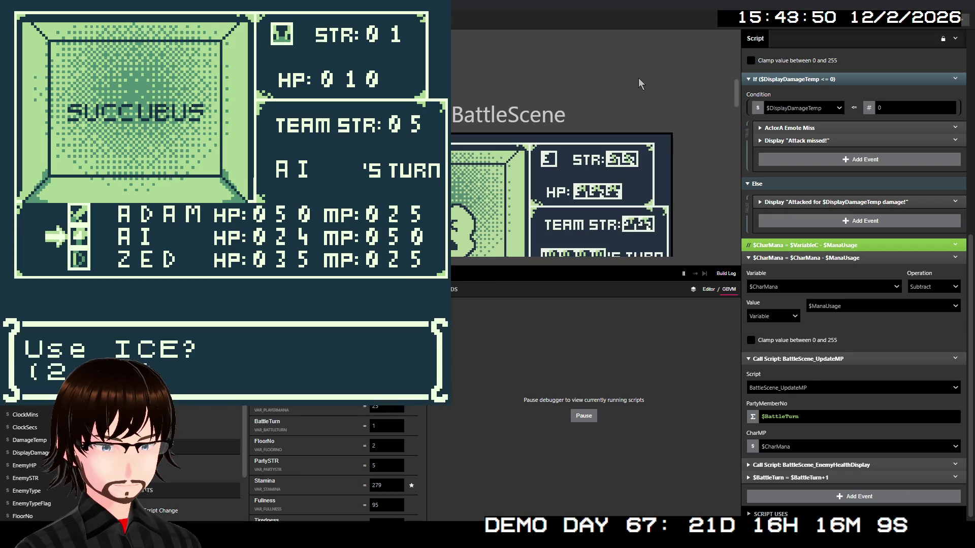
{"action": "key", "text": "z"}
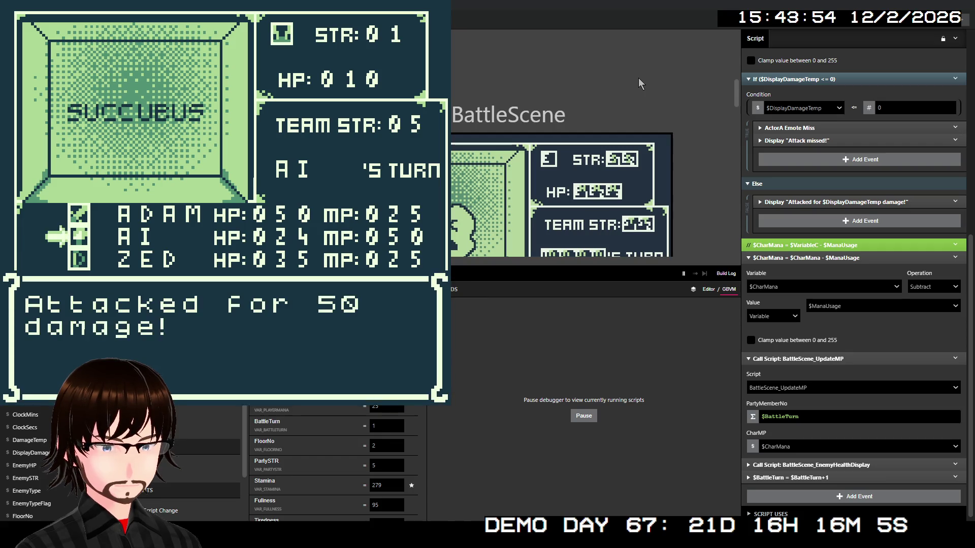
{"action": "key", "text": "z"}
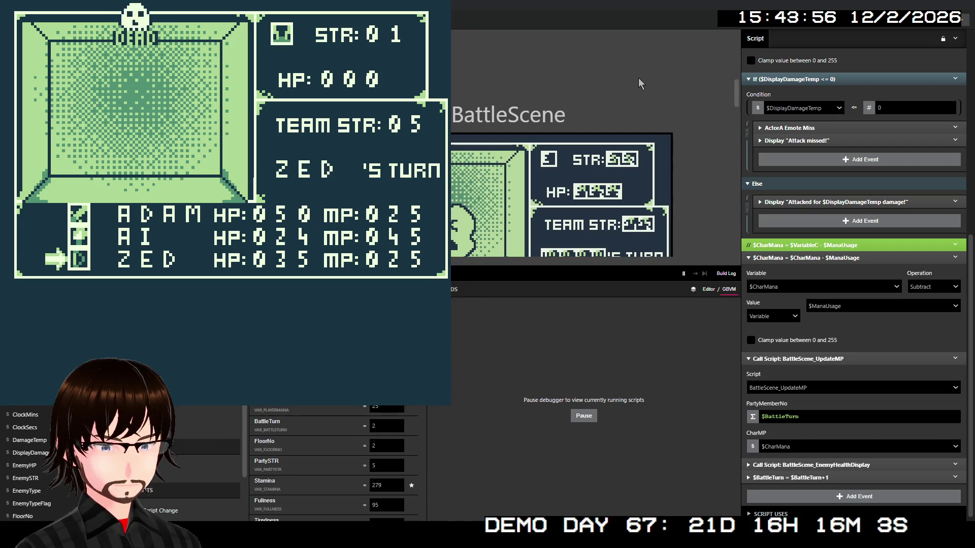
{"action": "key", "text": "z"}
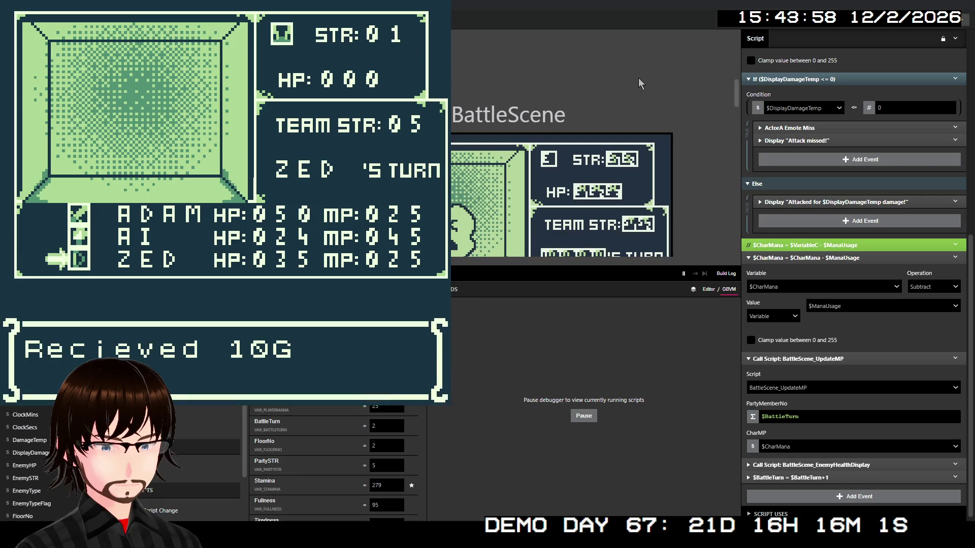
{"action": "key", "text": "z"}
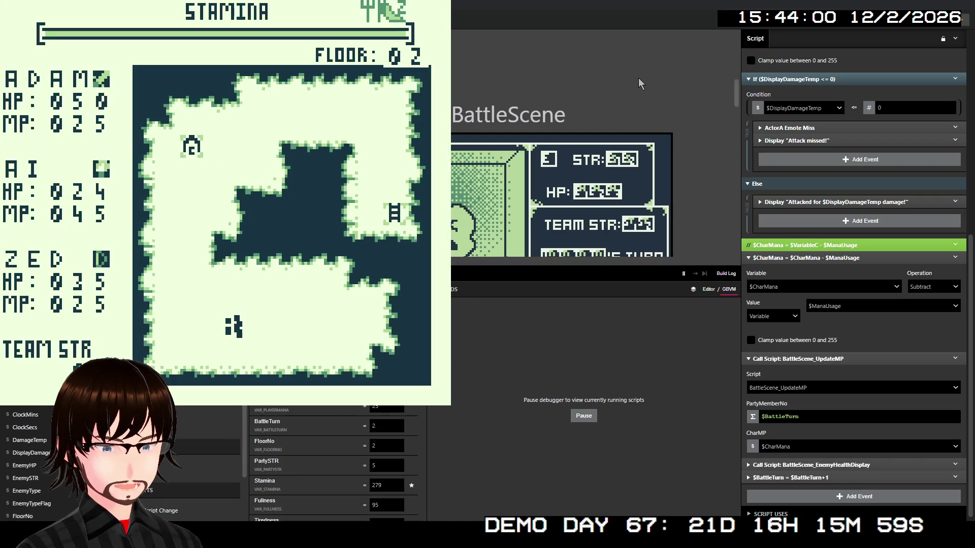
- Walk into a Zombie battle and have ADAM and AI both block
{"action": "key", "text": "Right"}
{"action": "key", "text": "Right"}
{"action": "key", "text": "Right"}
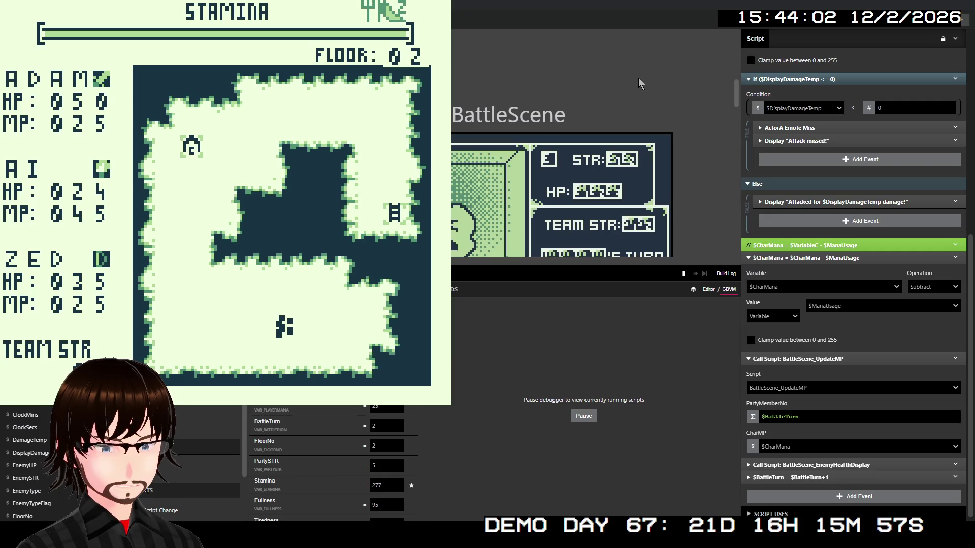
{"action": "key", "text": "Left"}
{"action": "key", "text": "Left"}
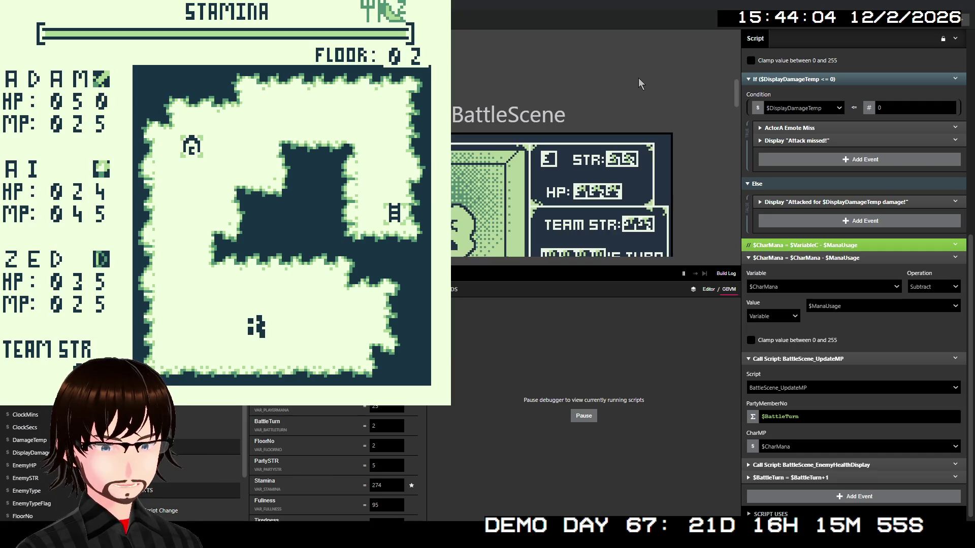
{"action": "key", "text": "Left"}
{"action": "key", "text": "Left"}
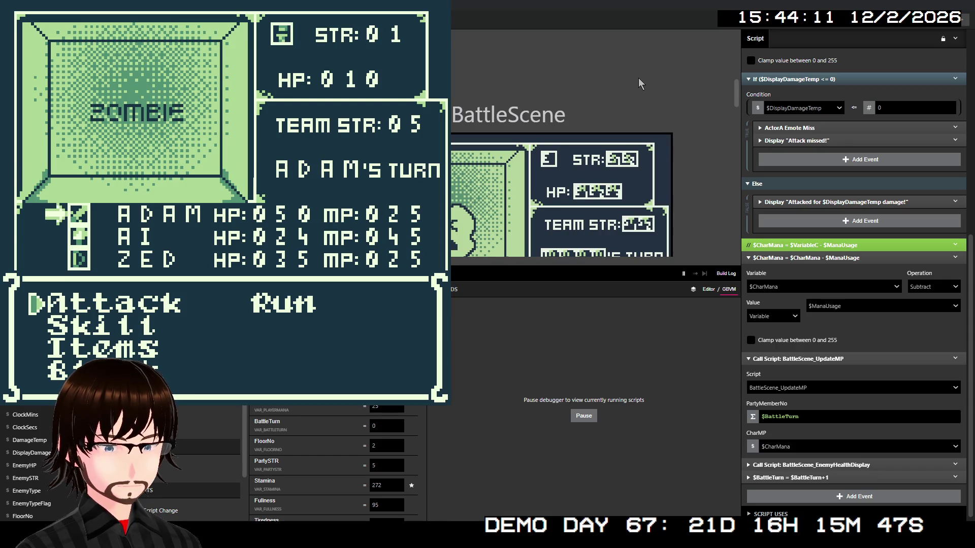
{"action": "key", "text": "Down"}
{"action": "key", "text": "Down"}
{"action": "key", "text": "Down"}
{"action": "key", "text": "z"}
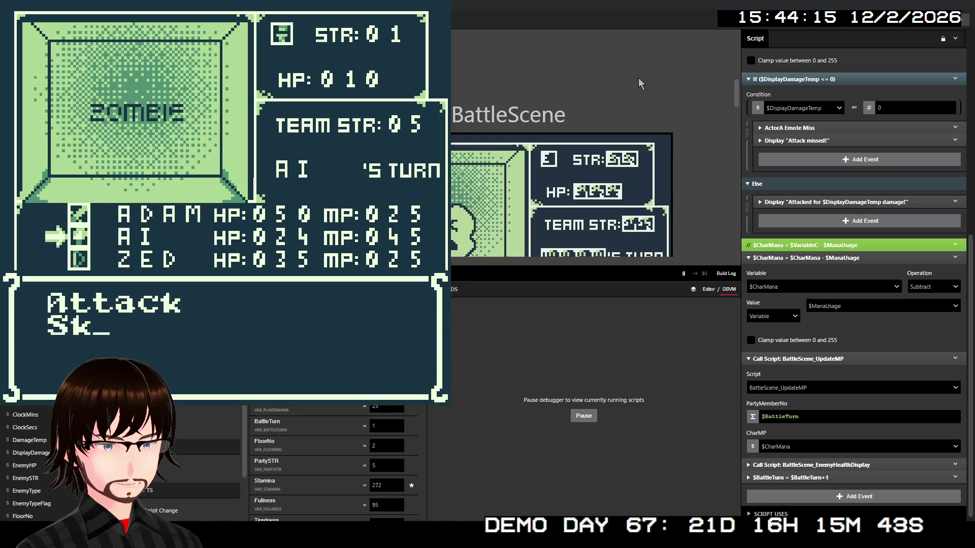
{"action": "key", "text": "Down"}
{"action": "key", "text": "z"}
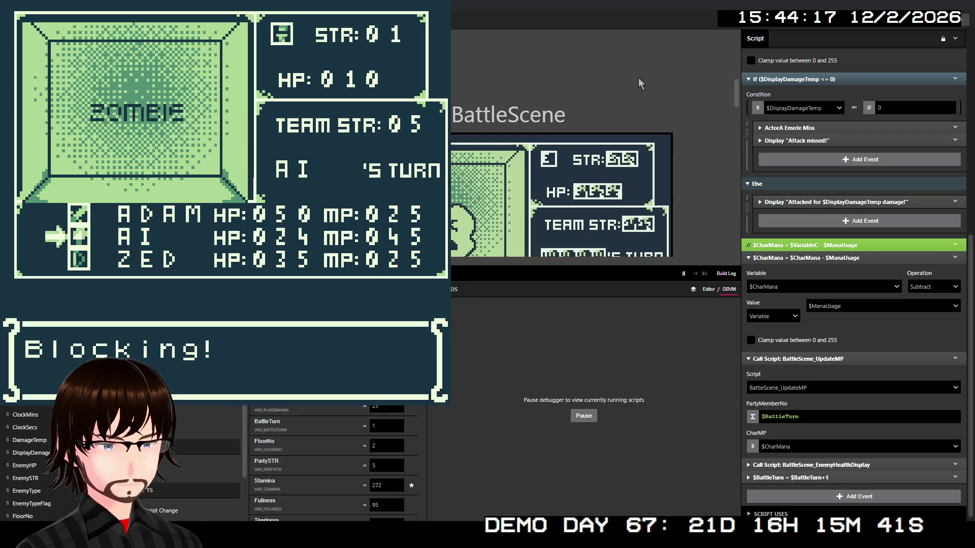
- Have ZED use TrueShot on the Zombie for 100 damage
{"action": "key", "text": "Down"}
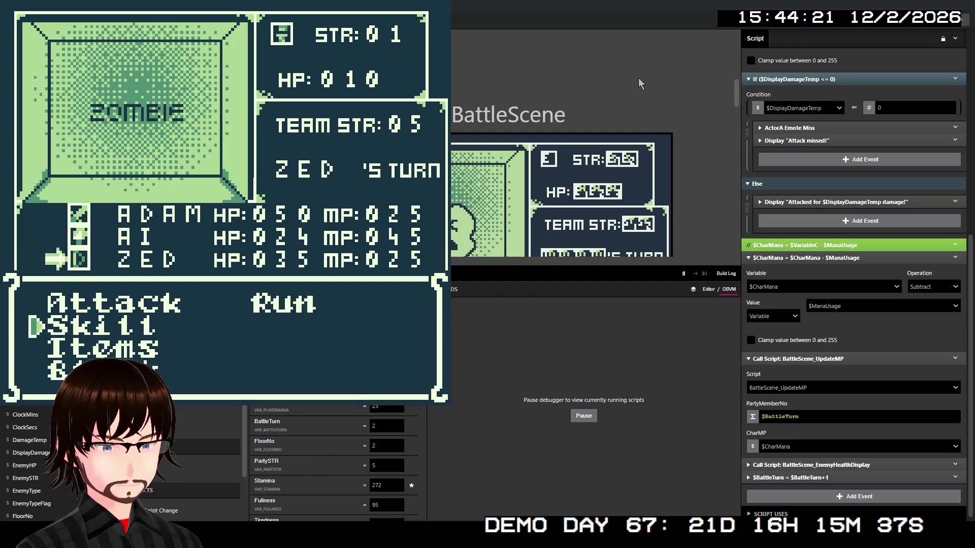
{"action": "key", "text": "z"}
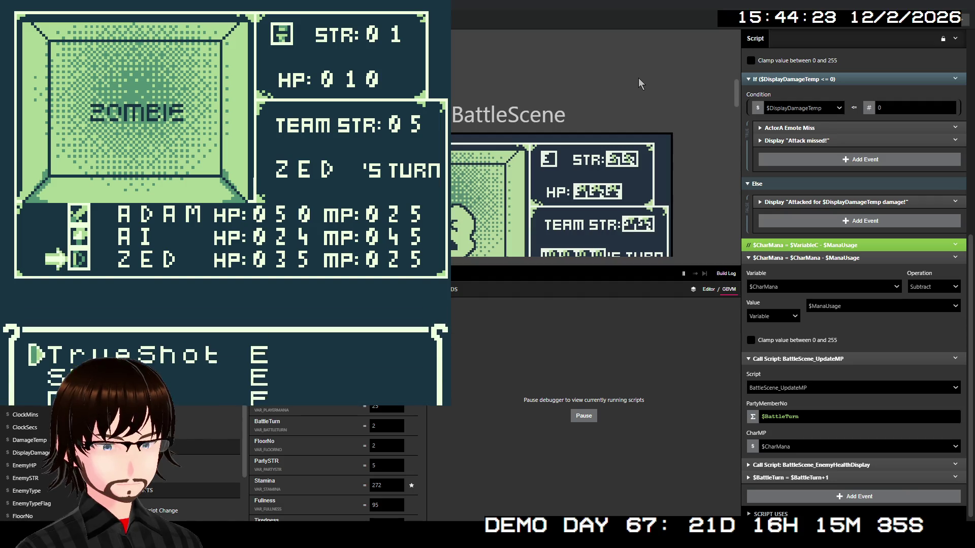
{"action": "key", "text": "z"}
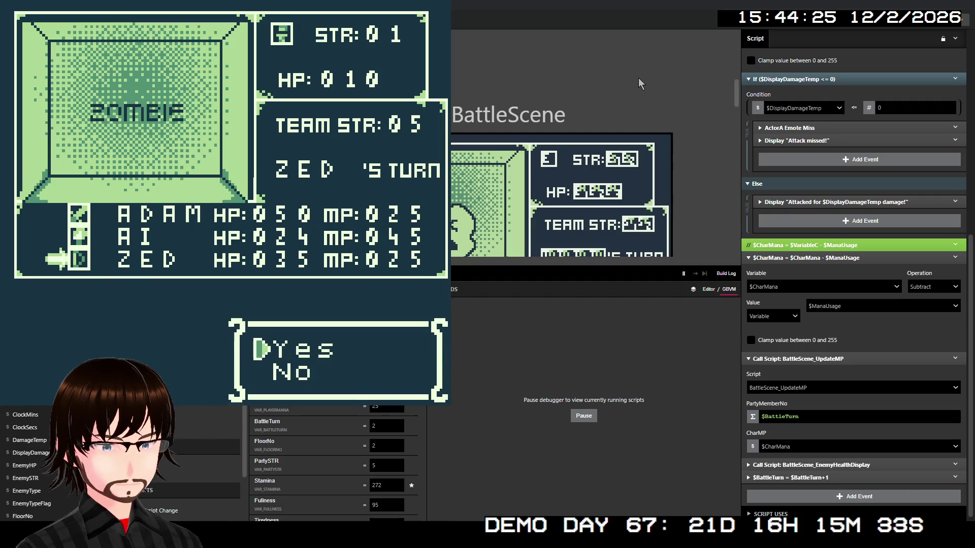
{"action": "key", "text": "z"}
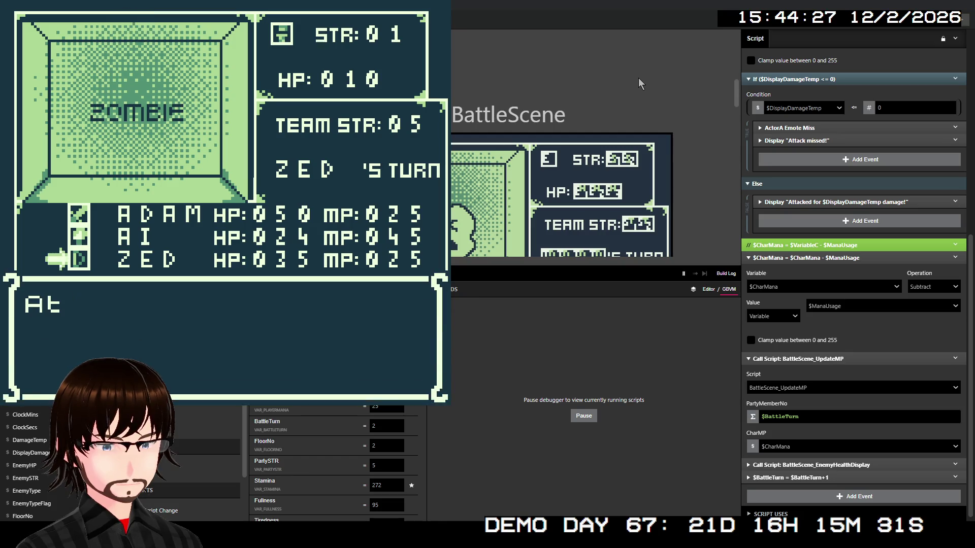
{"action": "key", "text": "z"}
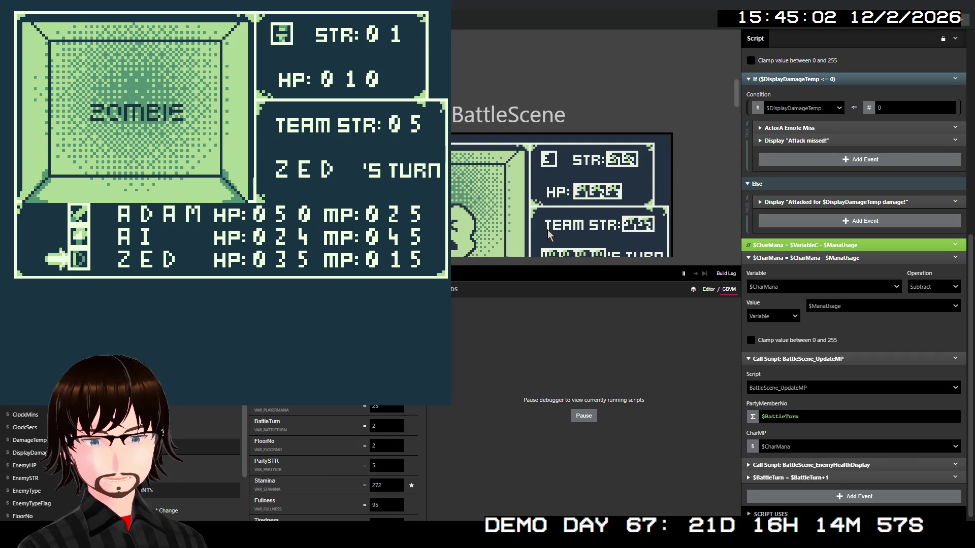
{"action": "scroll", "coordinate": [818, 446], "scroll_direction": "down", "scroll_amount": 1}
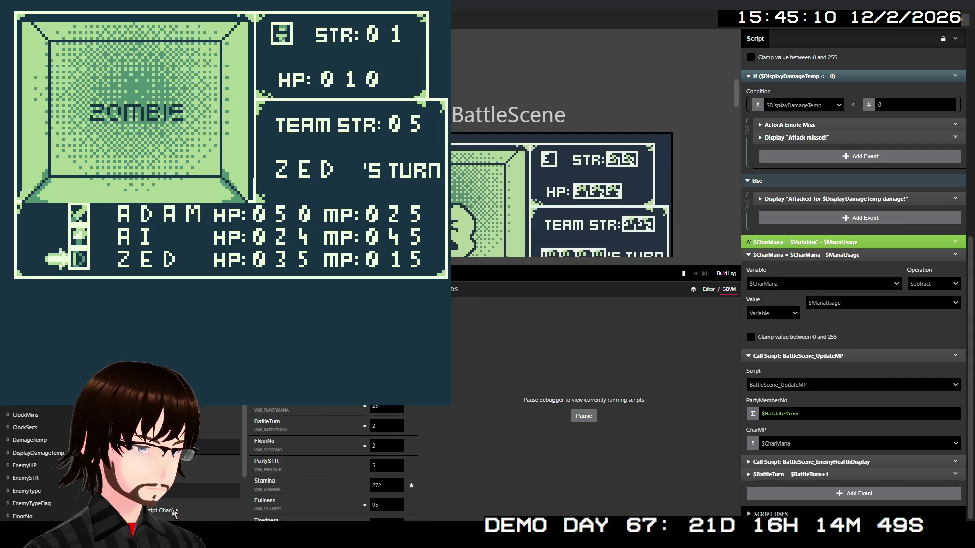
{"action": "left_click", "coordinate": [583, 417]}
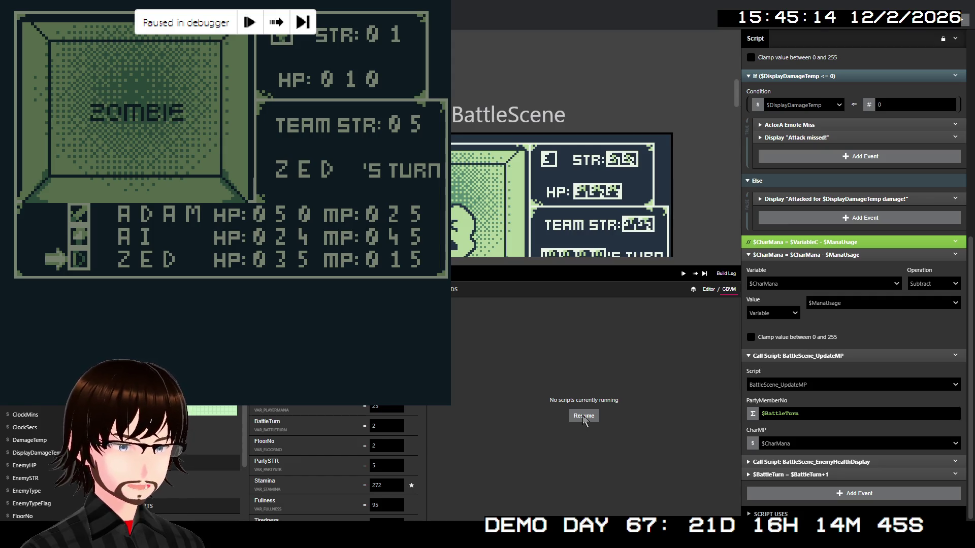
{"action": "left_click", "coordinate": [583, 416]}
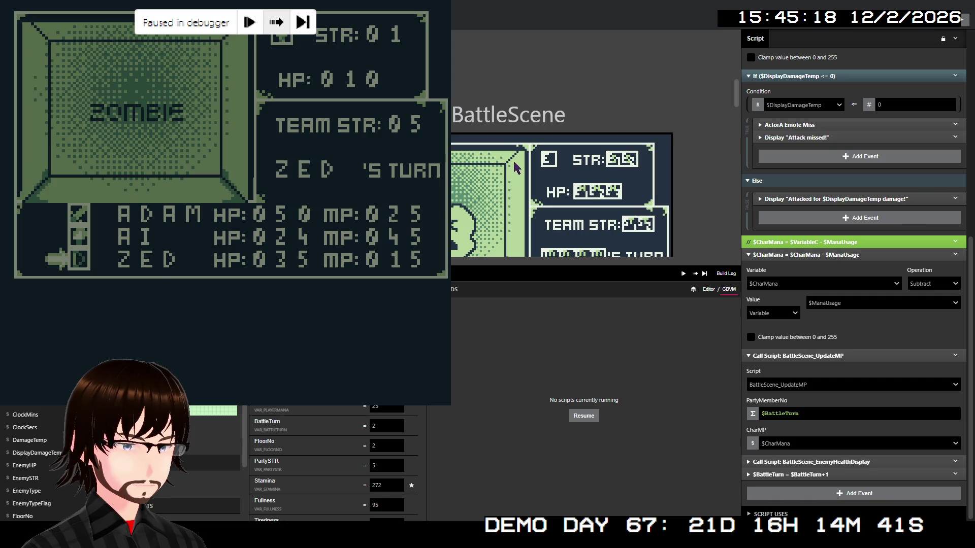
{"action": "key", "text": "F8"}
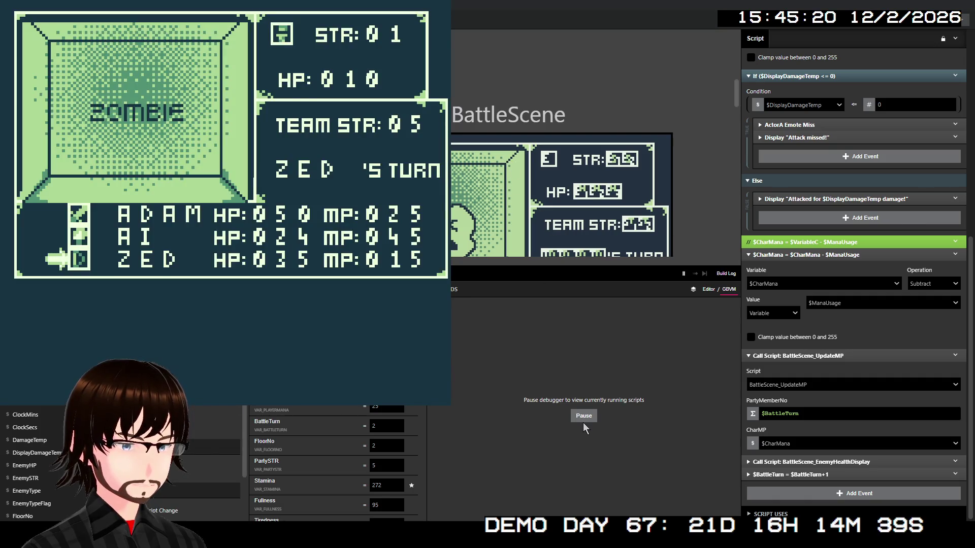
{"action": "left_click", "coordinate": [583, 416]}
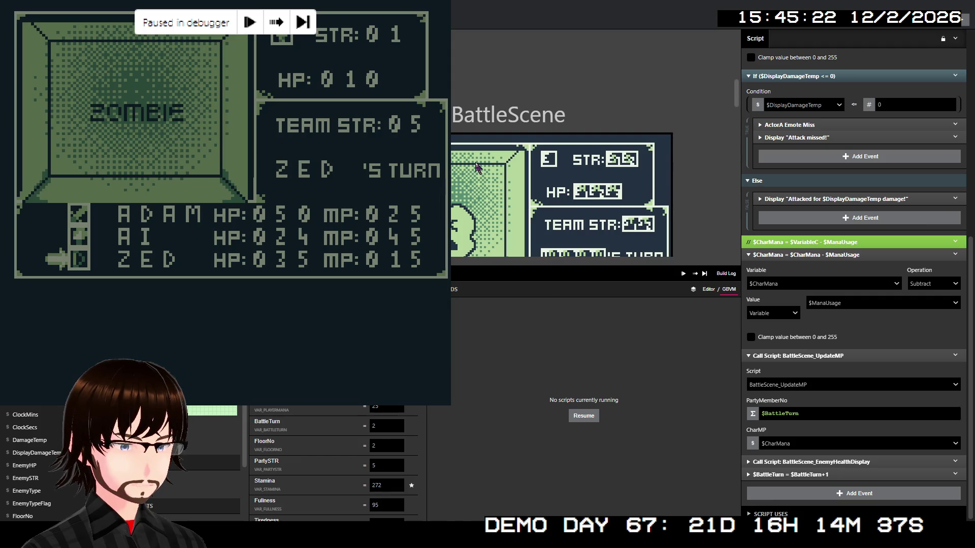
{"action": "left_click", "coordinate": [585, 417]}
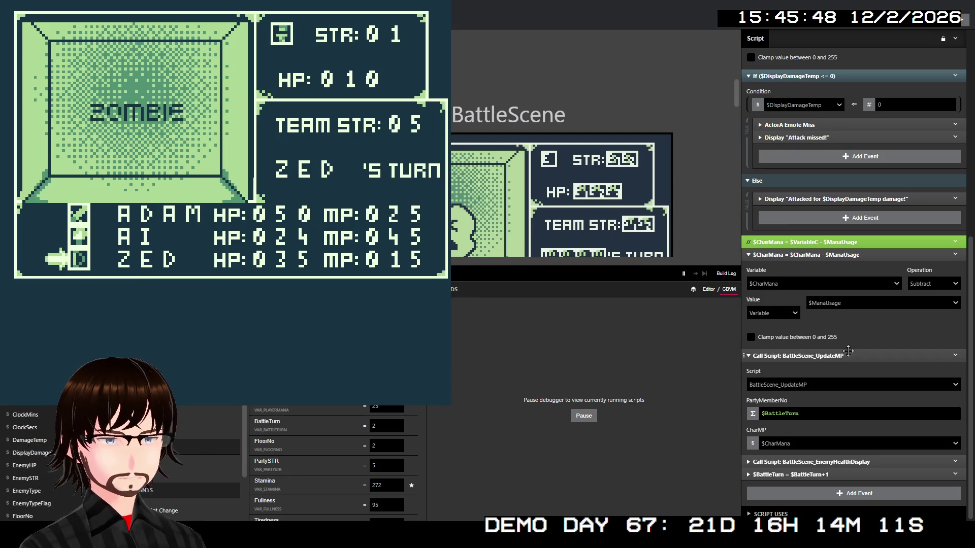
- Disable the BattleScene_UpdateMP call, start a new game and take the stairs to floor 2
{"action": "right_click", "coordinate": [873, 355]}
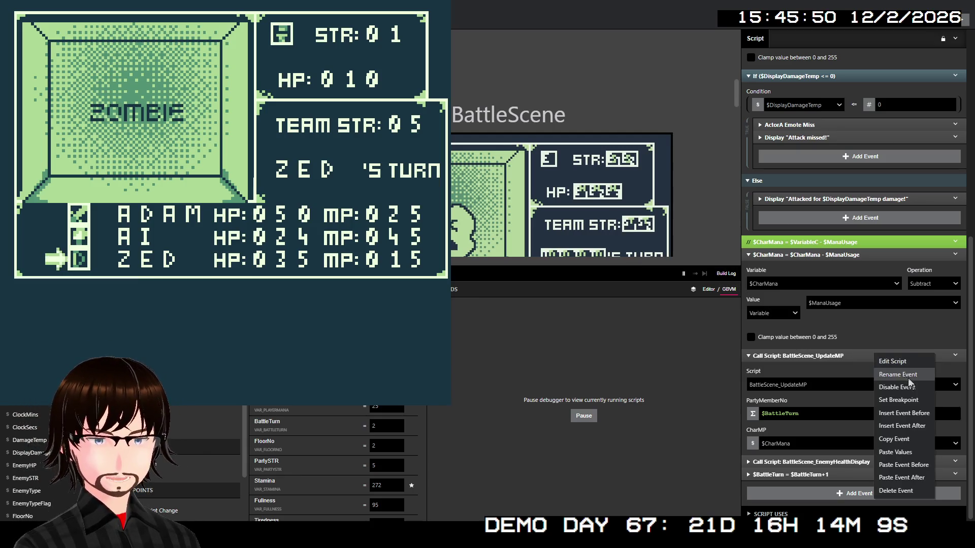
{"action": "left_click", "coordinate": [916, 387]}
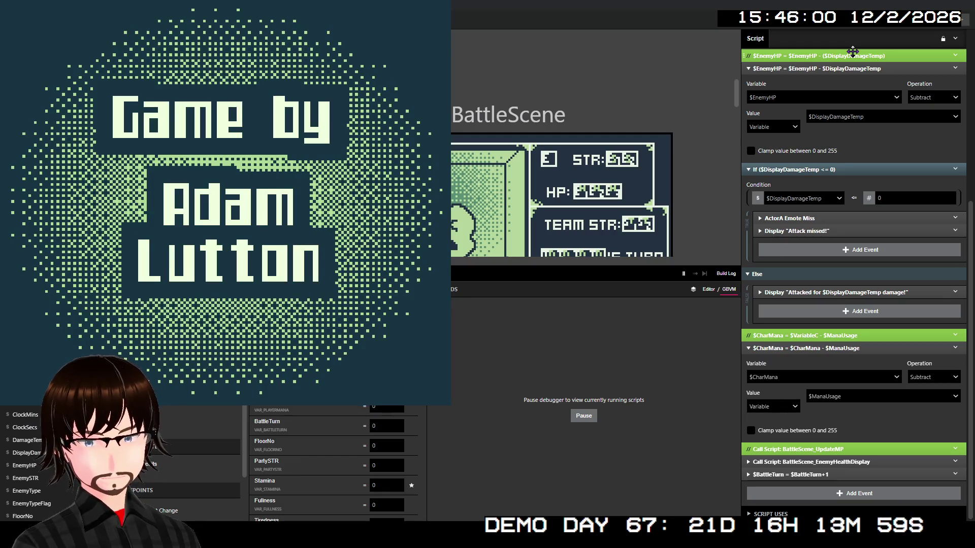
{"action": "key", "text": "Return"}
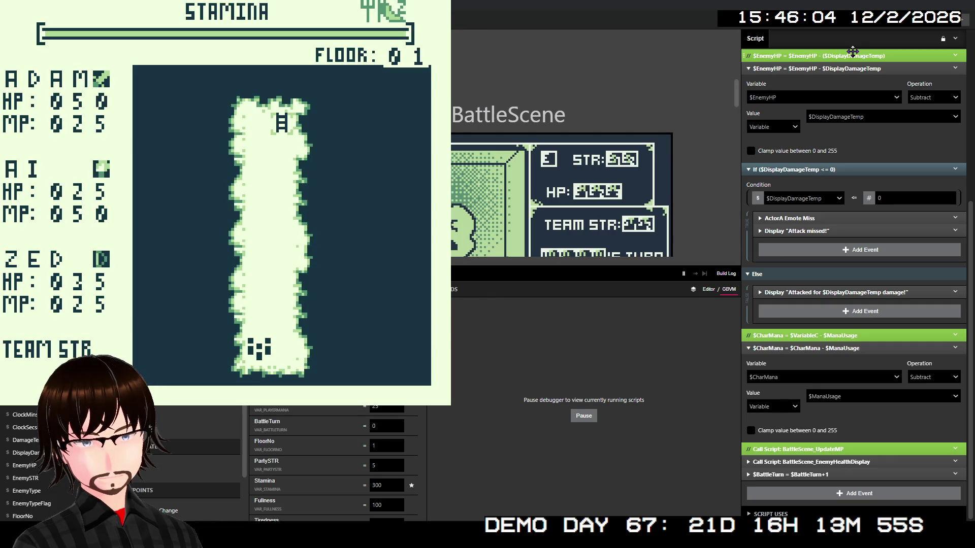
{"action": "key", "text": "Up"}
{"action": "key", "text": "Up"}
{"action": "key", "text": "Up"}
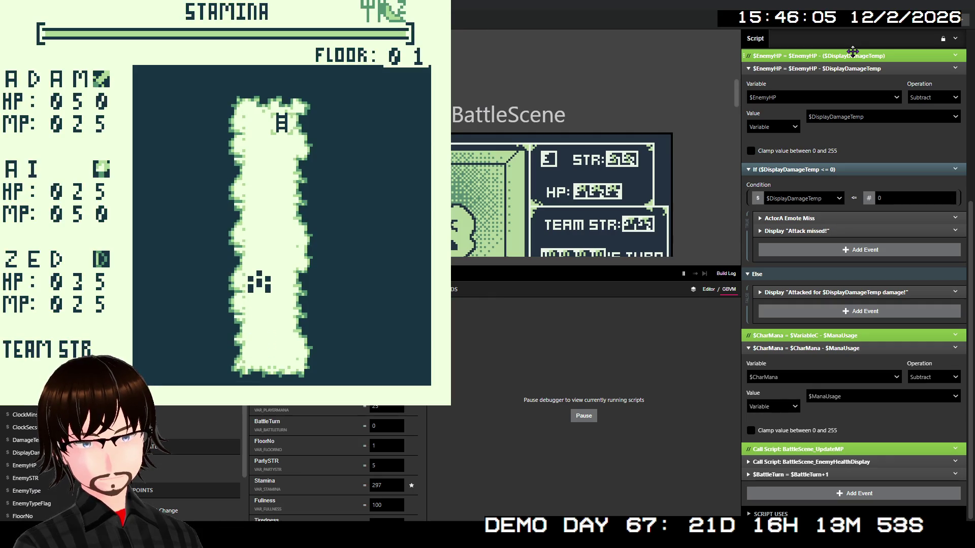
{"action": "key", "text": "Up"}
{"action": "key", "text": "Up"}
{"action": "key", "text": "Up"}
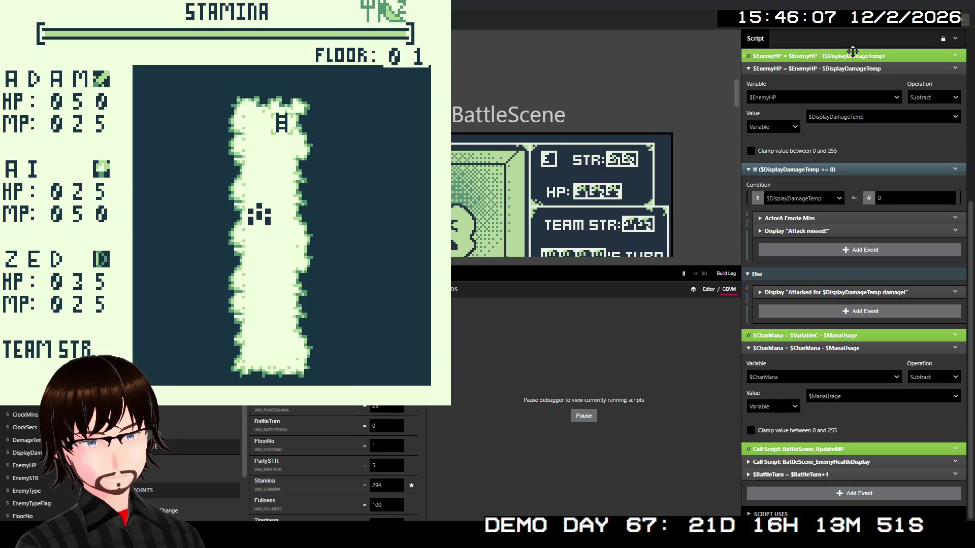
{"action": "key", "text": "Up"}
{"action": "key", "text": "Up"}
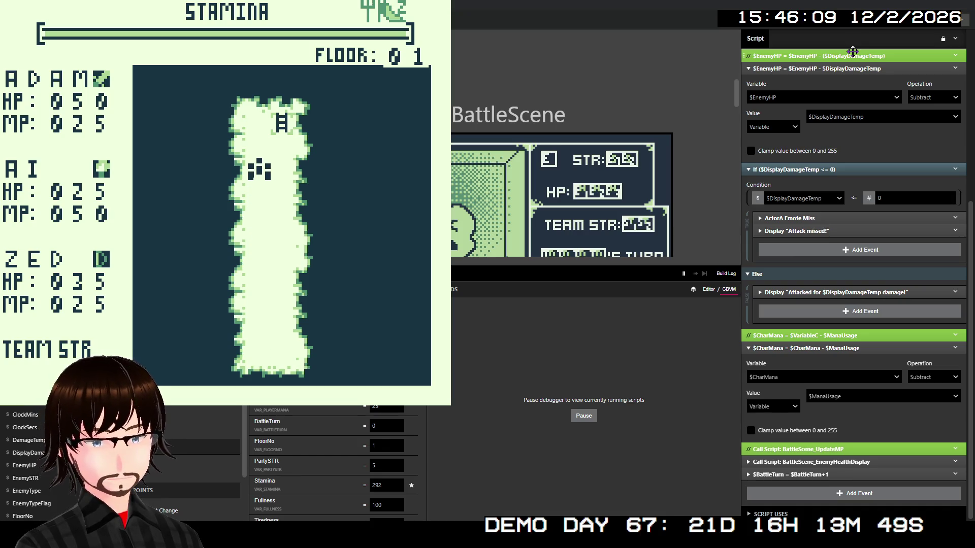
{"action": "key", "text": "Right"}
{"action": "key", "text": "Up"}
{"action": "key", "text": "Up"}
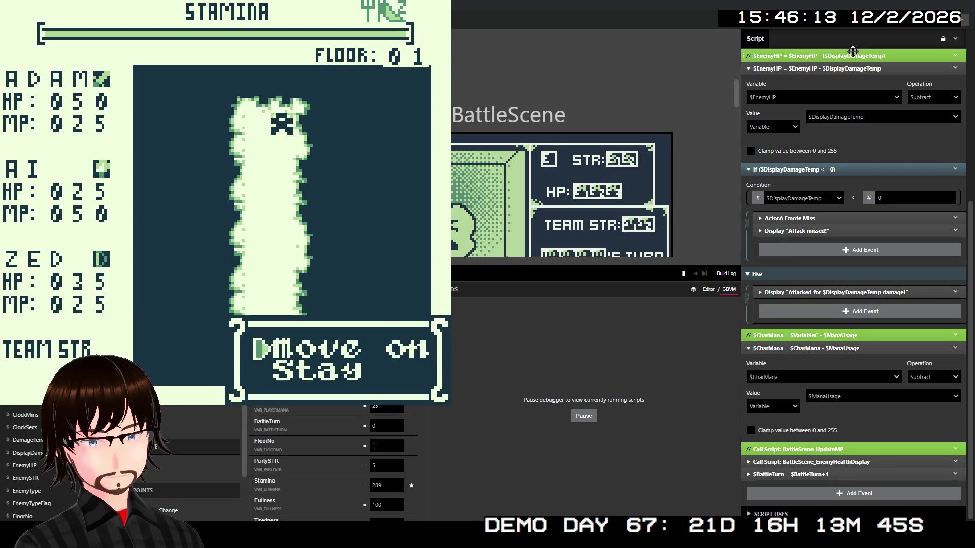
{"action": "key", "text": "z"}
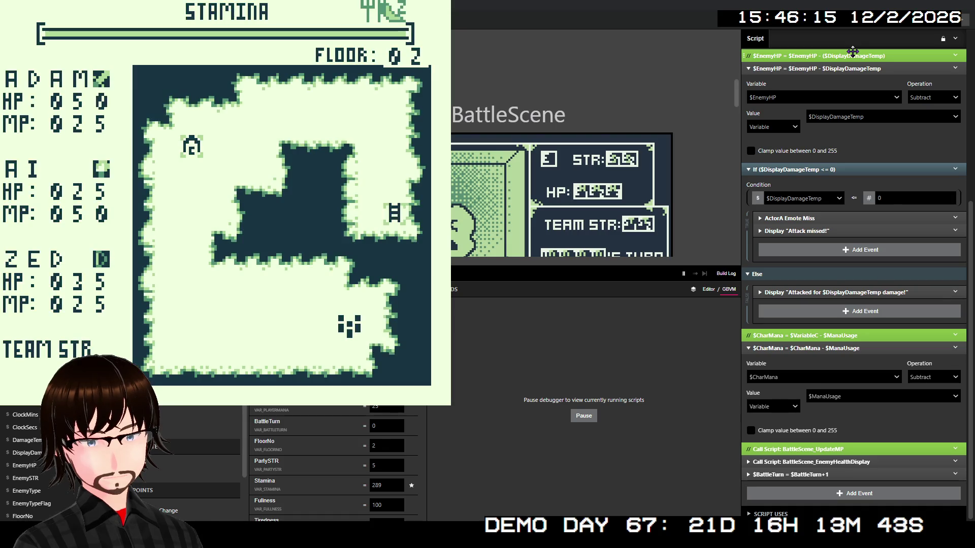
- Win a Demon Swarm battle with TrueShot for 54G, then close the game window
{"action": "key", "text": "Left"}
{"action": "key", "text": "Left"}
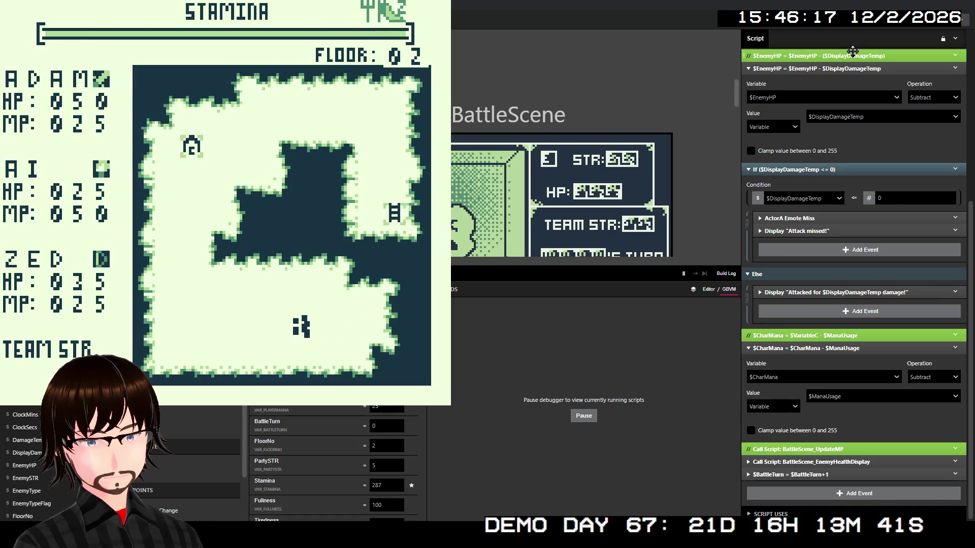
{"action": "key", "text": "Left"}
{"action": "key", "text": "Left"}
{"action": "key", "text": "Left"}
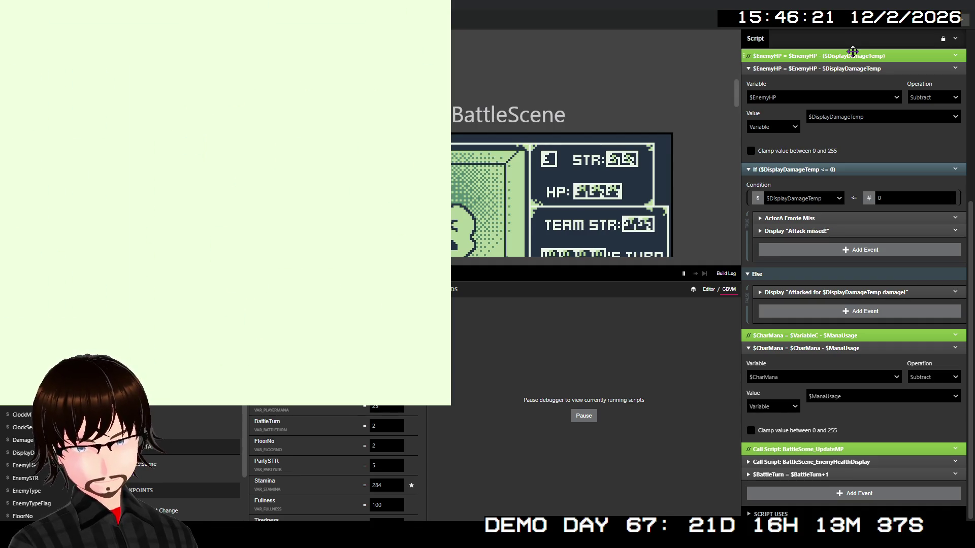
{"action": "key", "text": "Down"}
{"action": "key", "text": "z"}
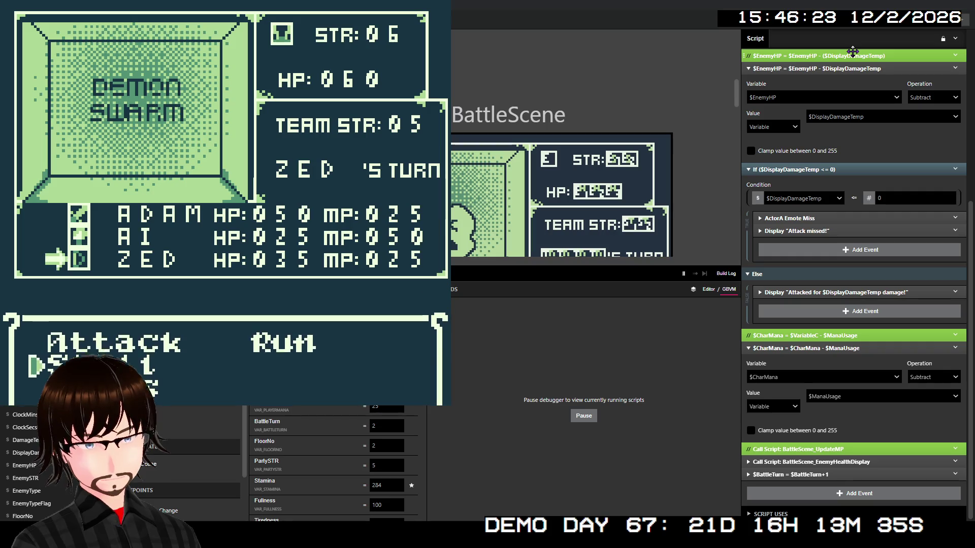
{"action": "key", "text": "z"}
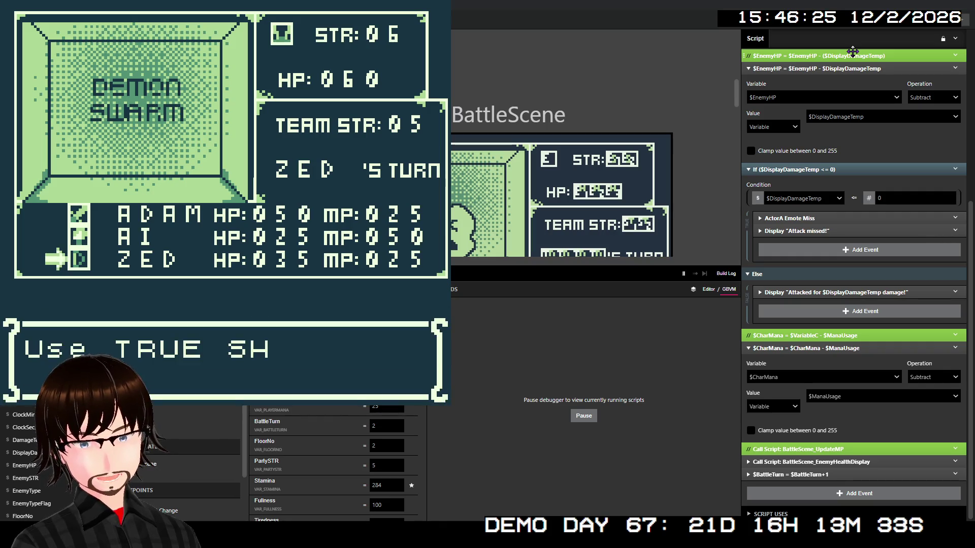
{"action": "key", "text": "z"}
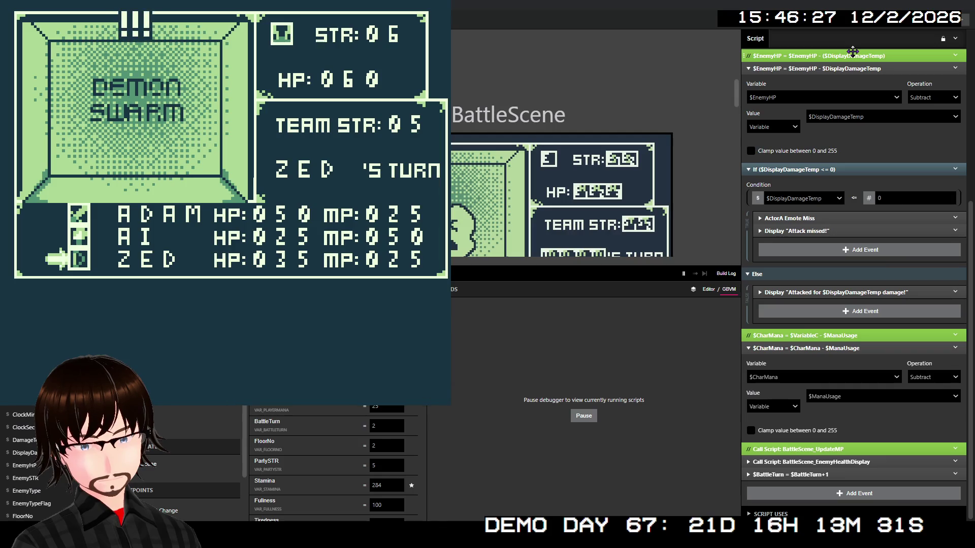
{"action": "key", "text": "z"}
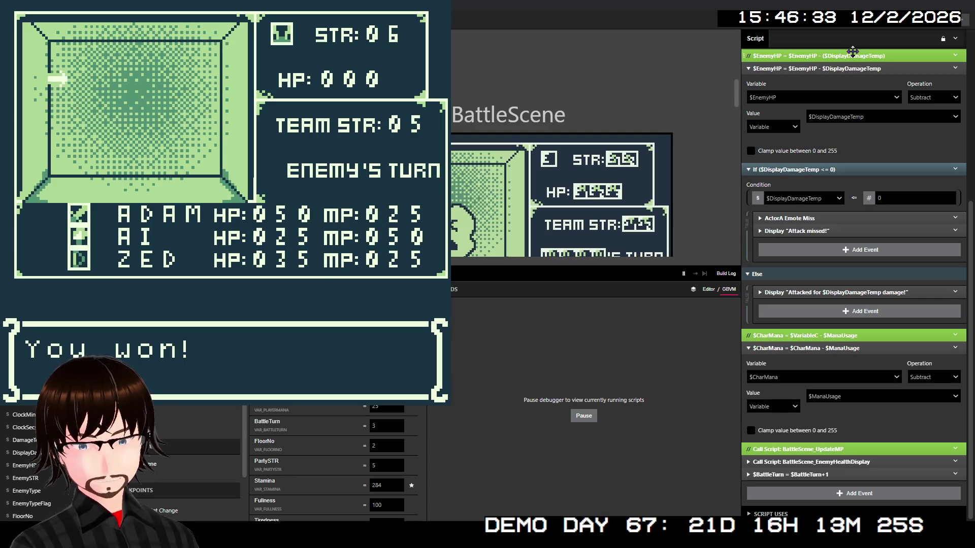
{"action": "key", "text": "z"}
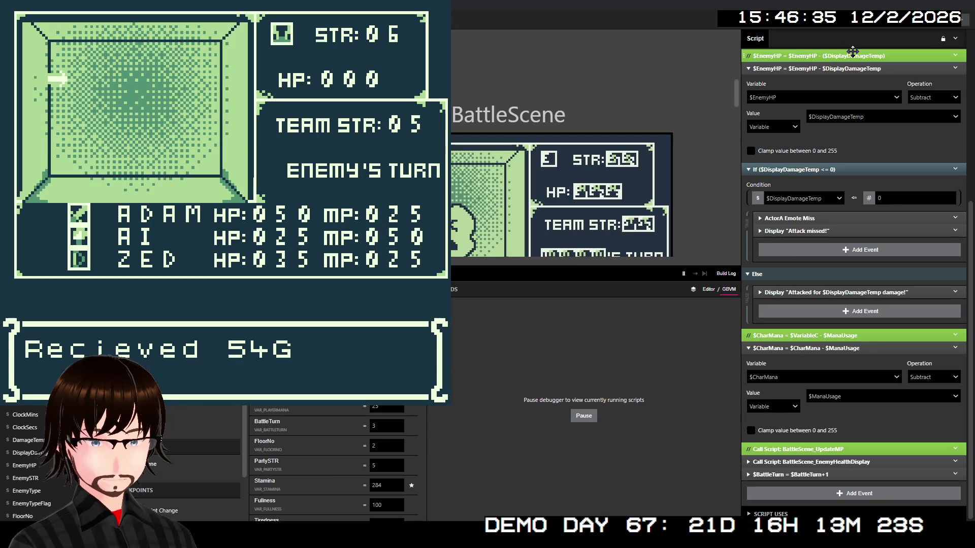
{"action": "key", "text": "z"}
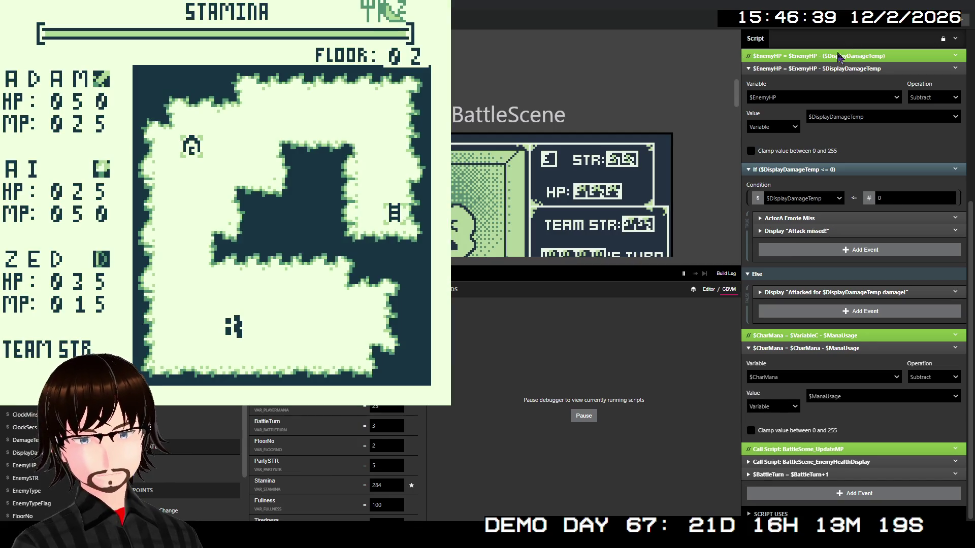
{"action": "key", "text": "alt+F4"}
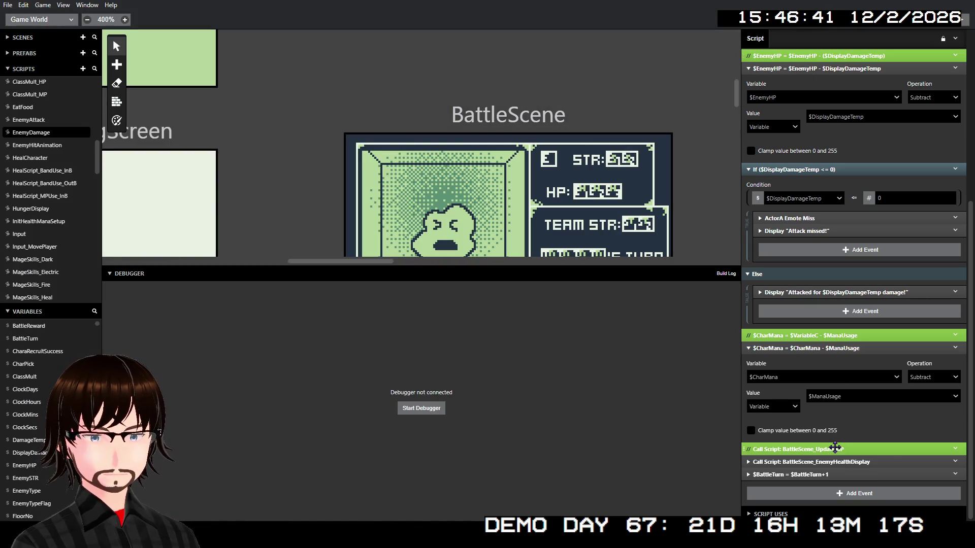
- Re-enable the BattleScene_UpdateMP call with PartyMemberNo set to variable $BattleTurn, then rebuild with Ctrl+B
{"action": "right_click", "coordinate": [845, 447]}
{"action": "left_click", "coordinate": [857, 405]}
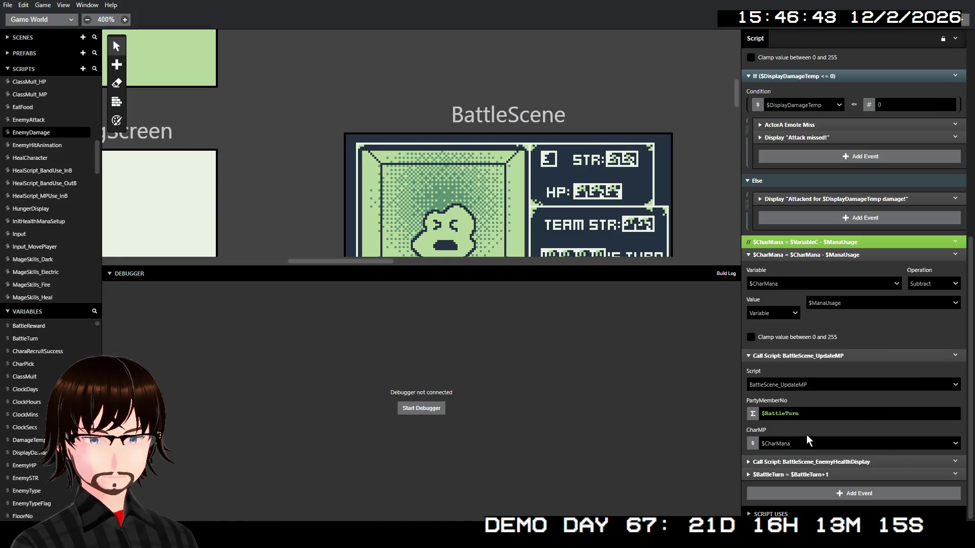
{"action": "left_click", "coordinate": [752, 413]}
{"action": "left_click", "coordinate": [764, 407]}
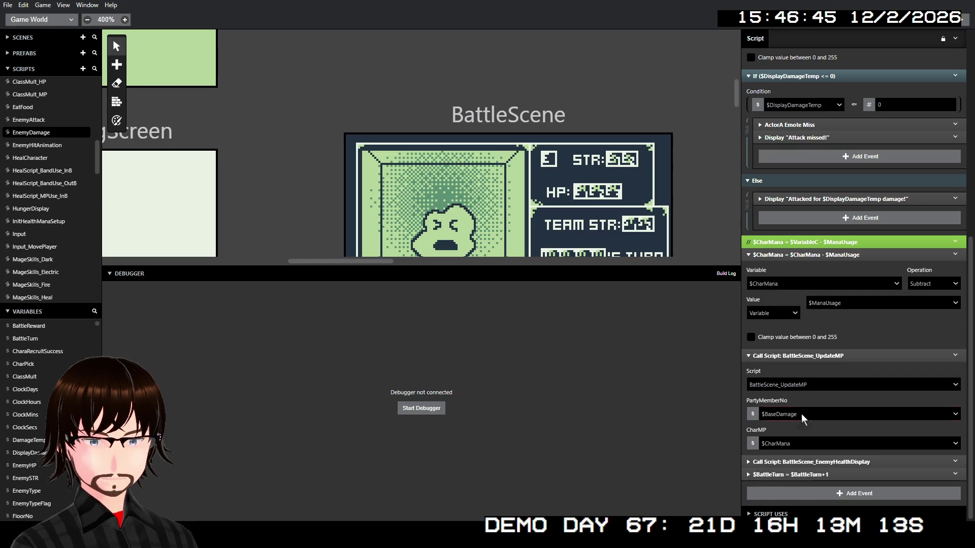
{"action": "left_click", "coordinate": [803, 415]}
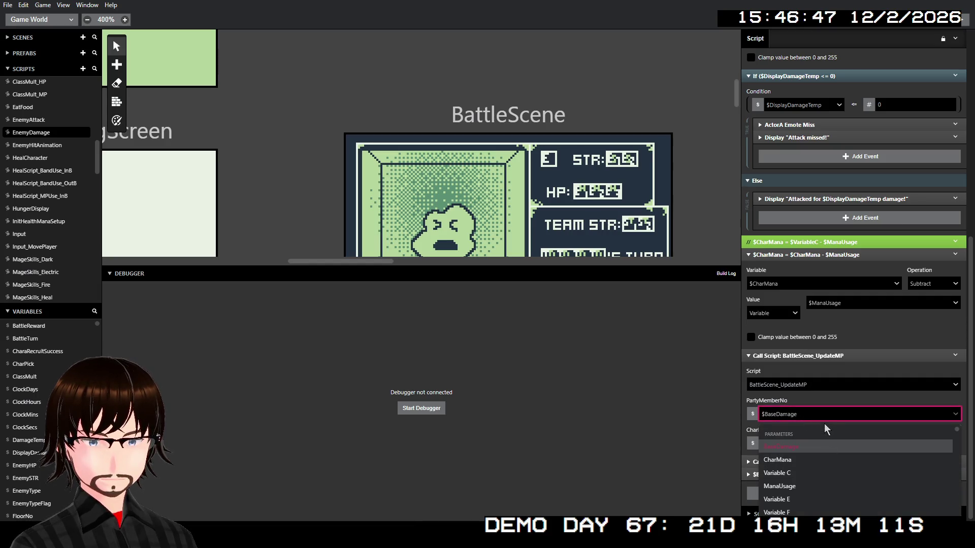
{"action": "type", "text": "ba"}
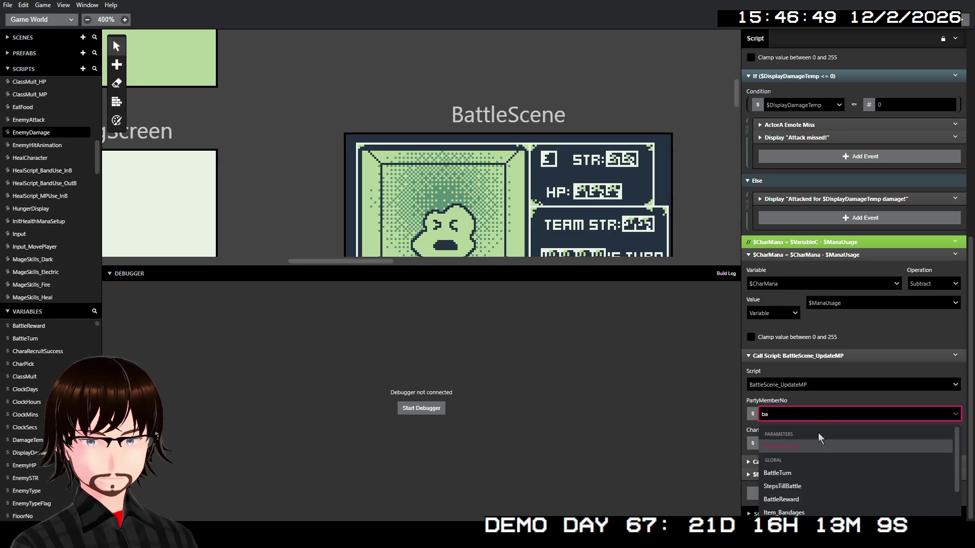
{"action": "left_click", "coordinate": [802, 473]}
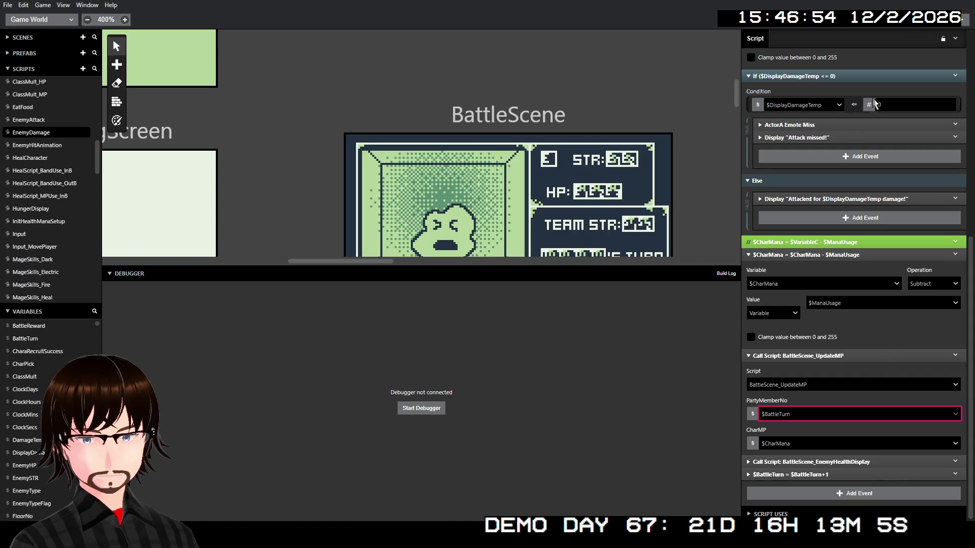
{"action": "key", "text": "ctrl+b"}
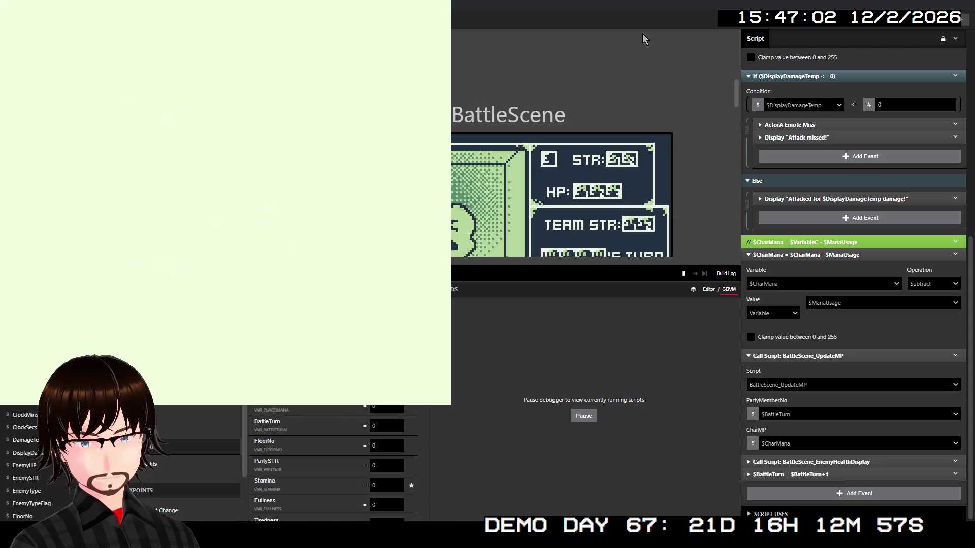
- Start a new game and walk the party up the corridor to the stairs to the next floor
{"action": "key", "text": "Return"}
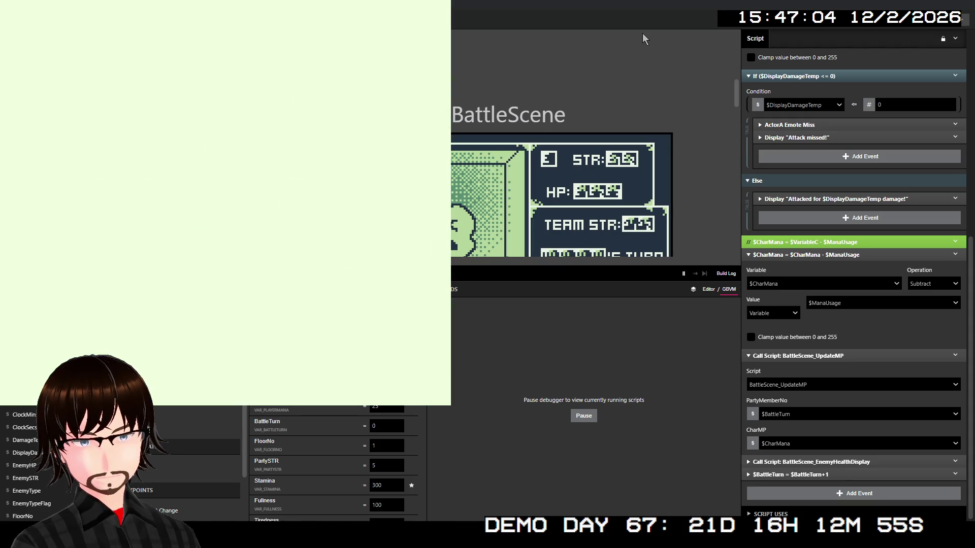
{"action": "key", "text": "Up"}
{"action": "key", "text": "Up"}
{"action": "key", "text": "Up"}
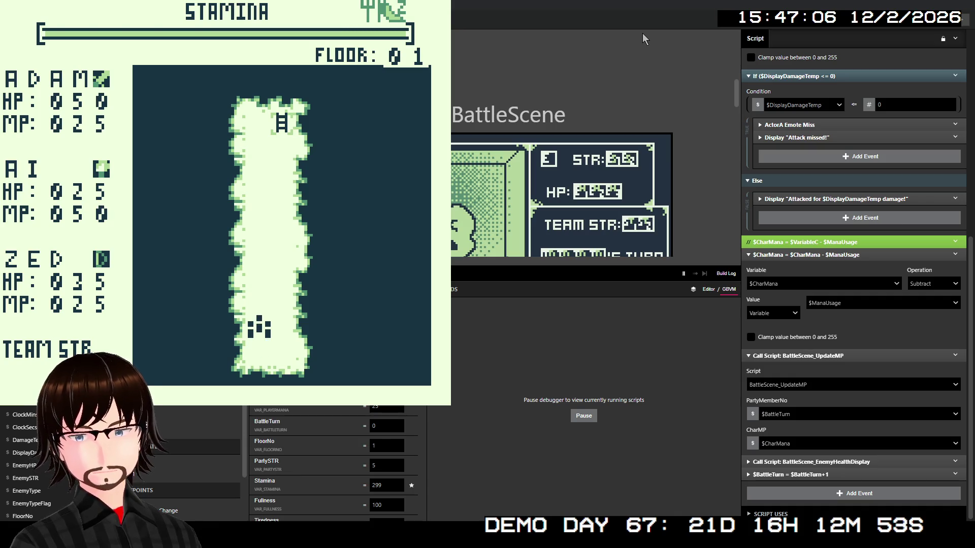
{"action": "key", "text": "Up"}
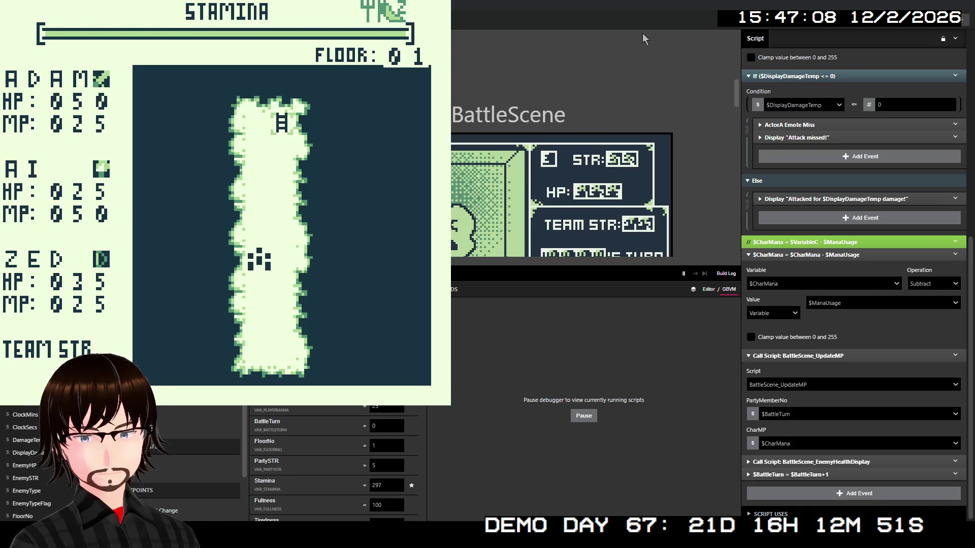
{"action": "key", "text": "Up"}
{"action": "key", "text": "Up"}
{"action": "key", "text": "Up"}
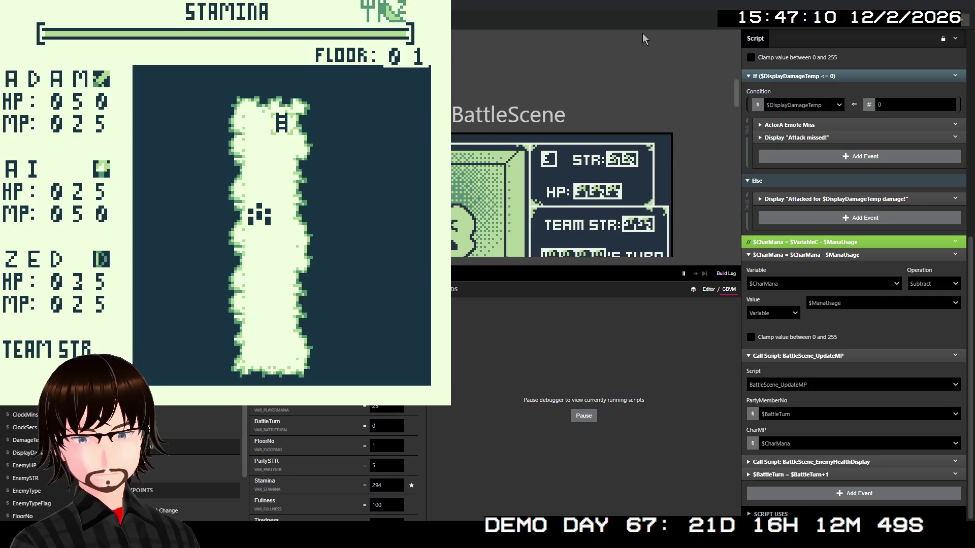
{"action": "key", "text": "Up"}
{"action": "key", "text": "Up"}
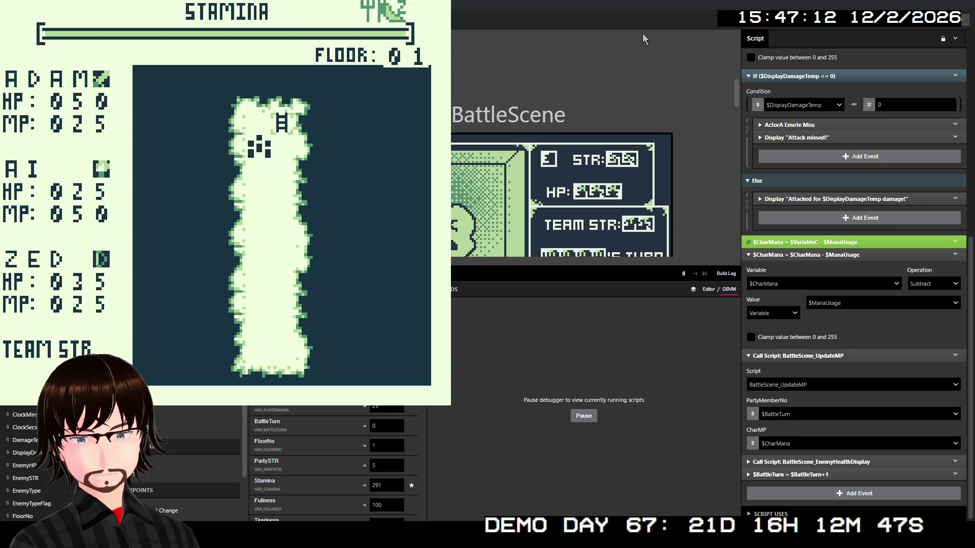
{"action": "key", "text": "Right"}
{"action": "key", "text": "Up"}
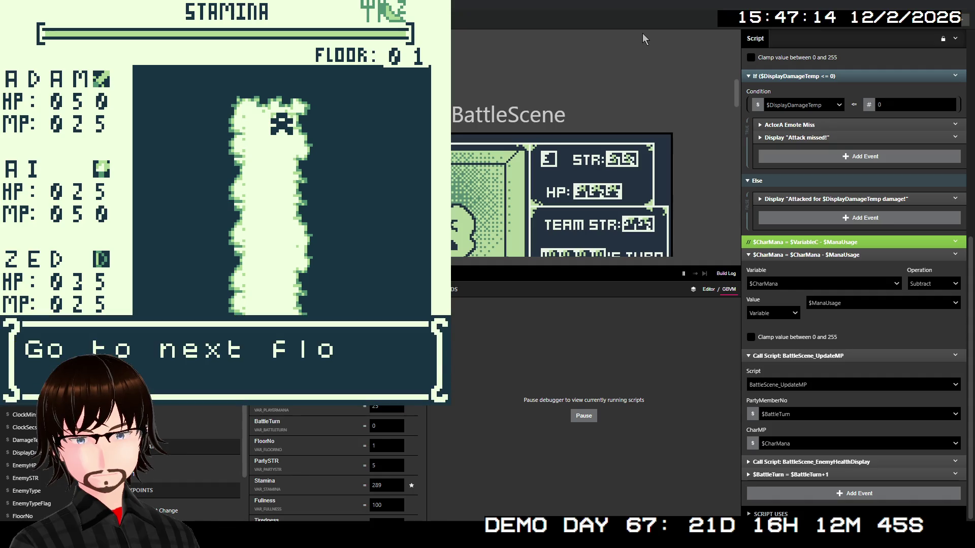
{"action": "key", "text": "z"}
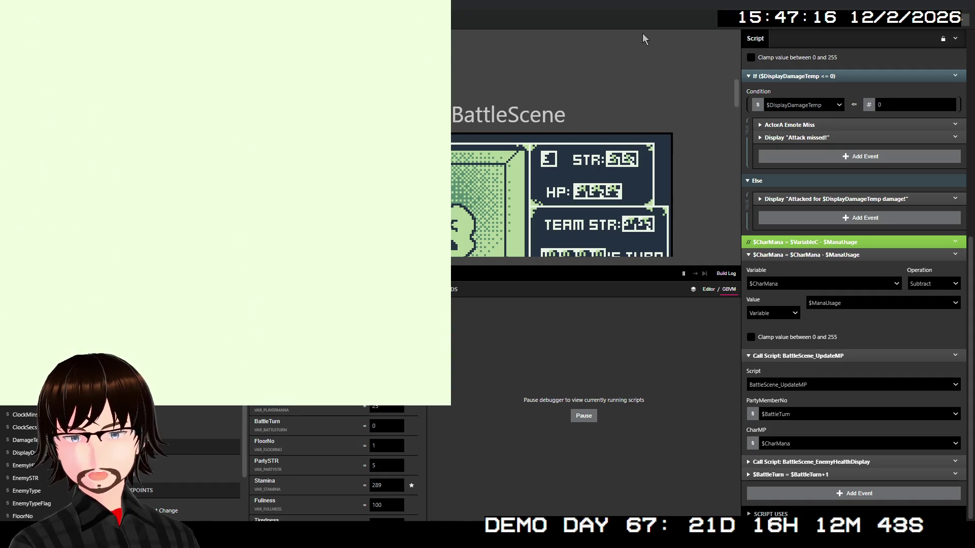
- Walk left into an encounter, have ADAM and AI defend, and fire ZED's TRUE SHOT
{"action": "key", "text": "Left"}
{"action": "key", "text": "Left"}
{"action": "key", "text": "Left"}
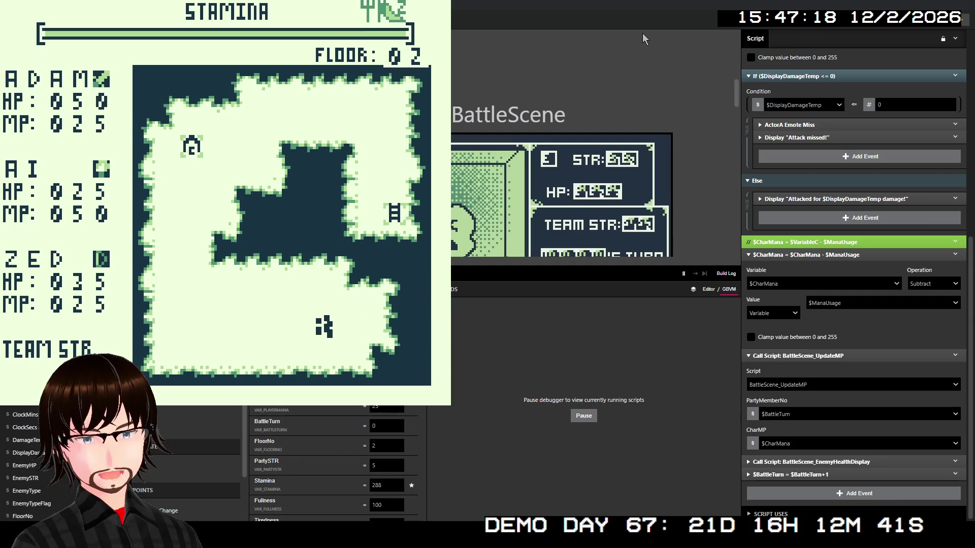
{"action": "key", "text": "Left"}
{"action": "key", "text": "Left"}
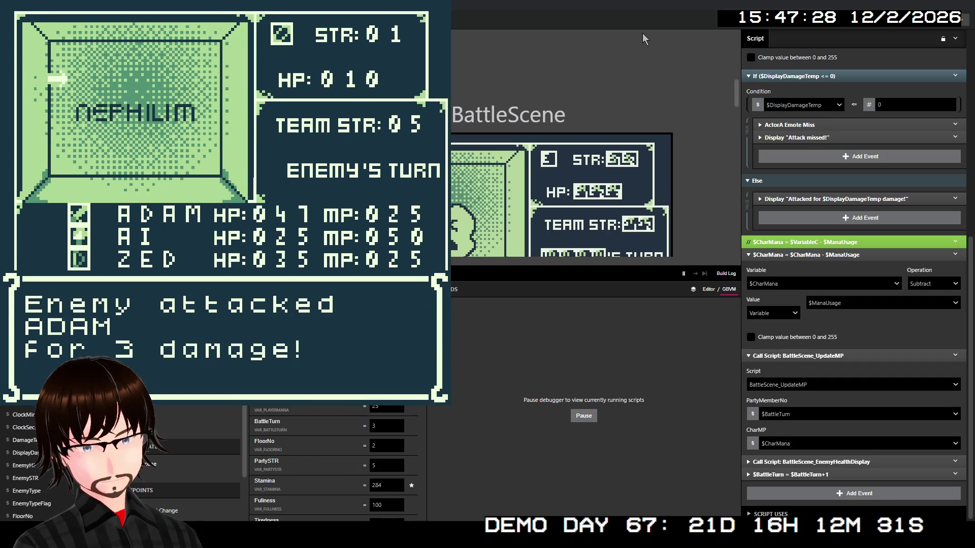
{"action": "key", "text": "Down"}
{"action": "key", "text": "Down"}
{"action": "key", "text": "Down"}
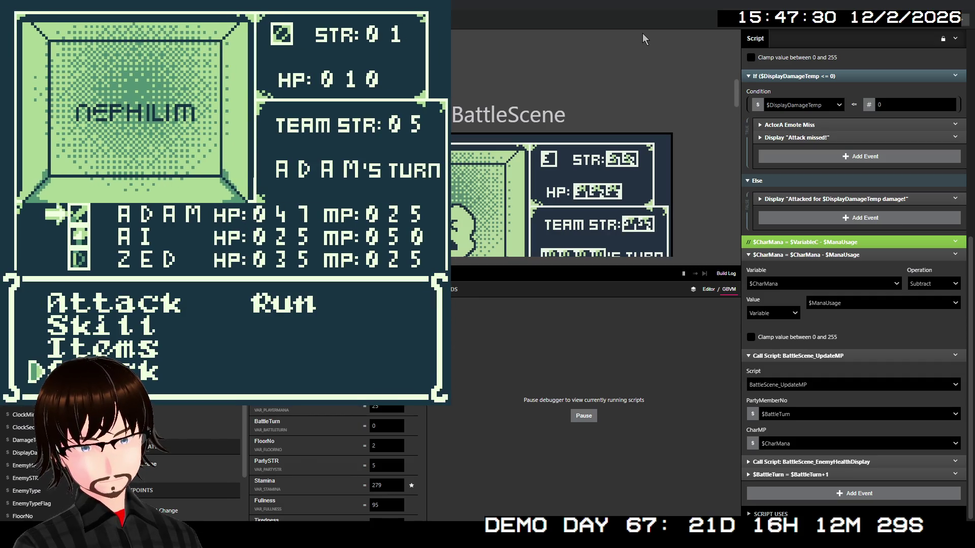
{"action": "key", "text": "z"}
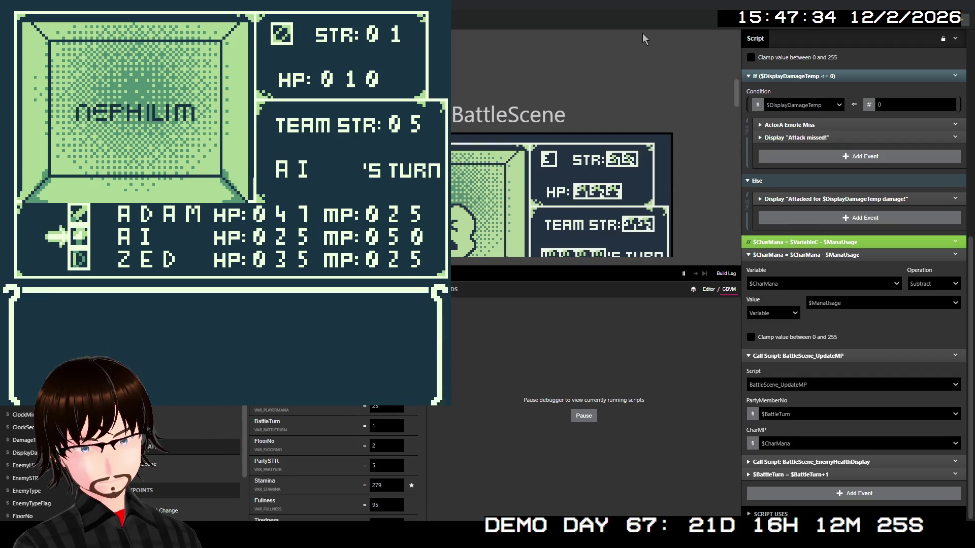
{"action": "key", "text": "Down"}
{"action": "key", "text": "Down"}
{"action": "key", "text": "Down"}
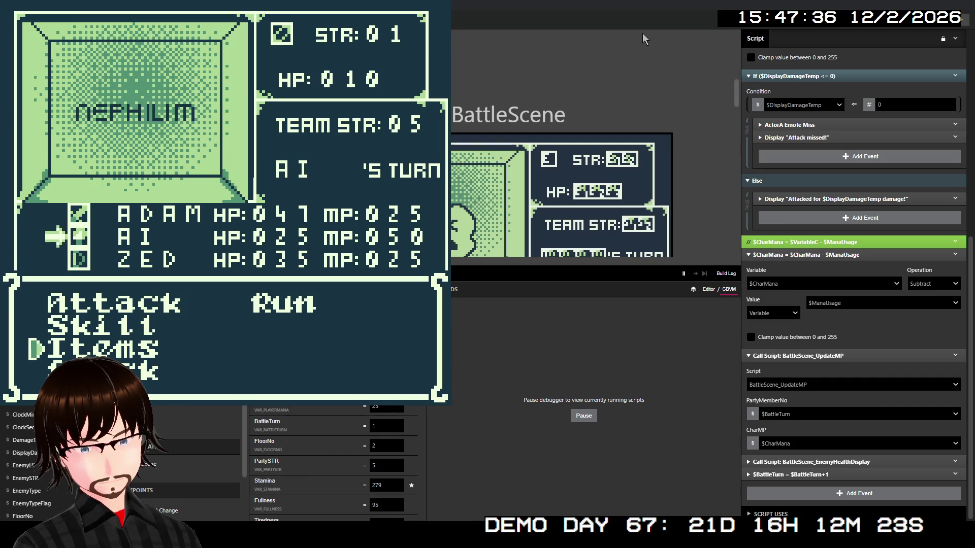
{"action": "key", "text": "z"}
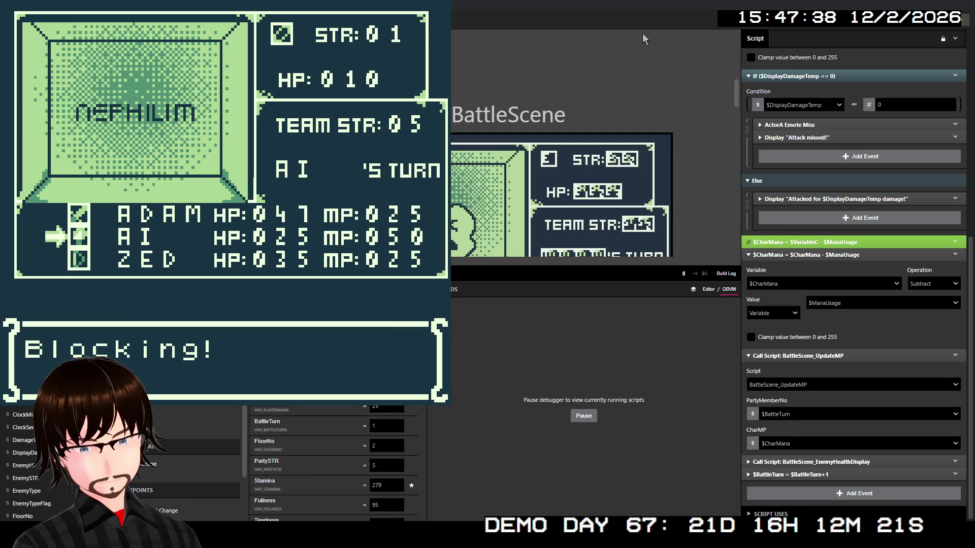
{"action": "key", "text": "Down"}
{"action": "key", "text": "z"}
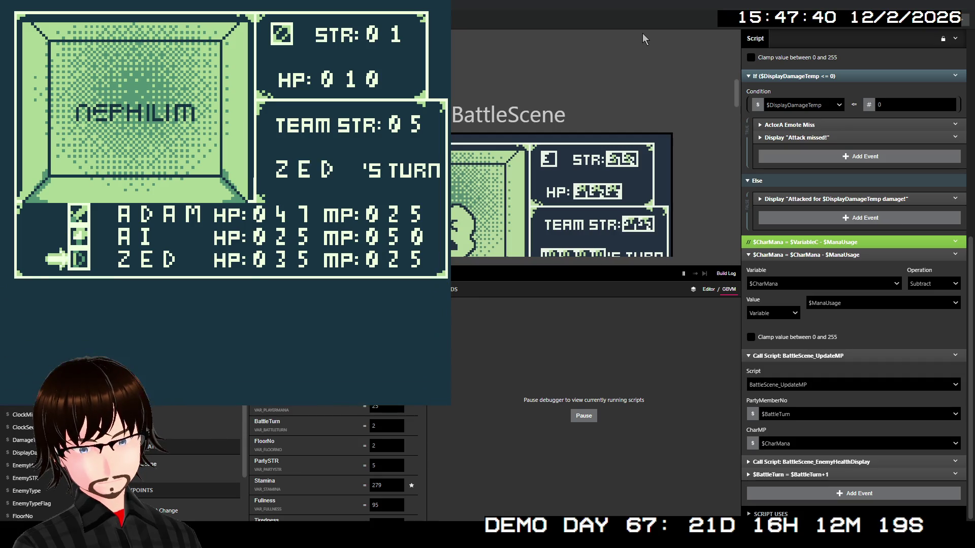
{"action": "key", "text": "z"}
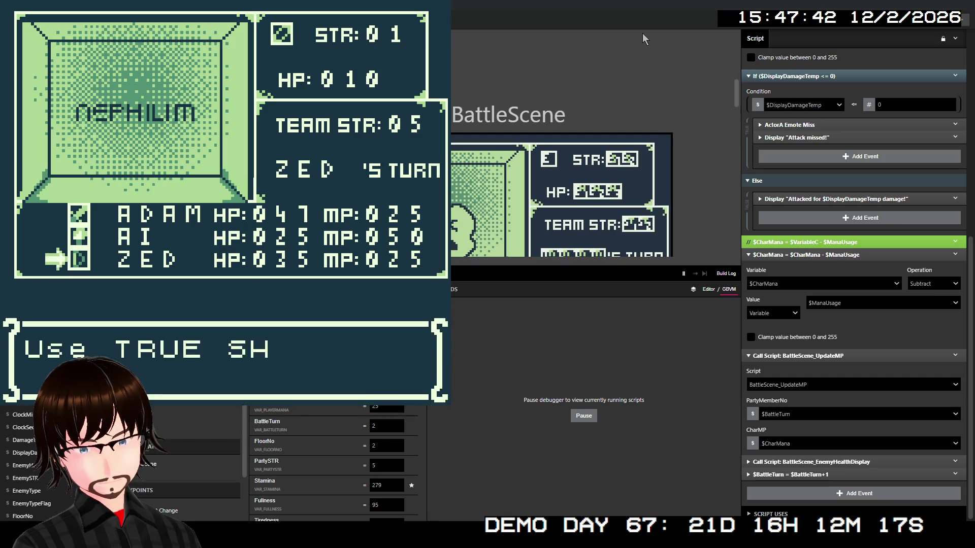
{"action": "key", "text": "z"}
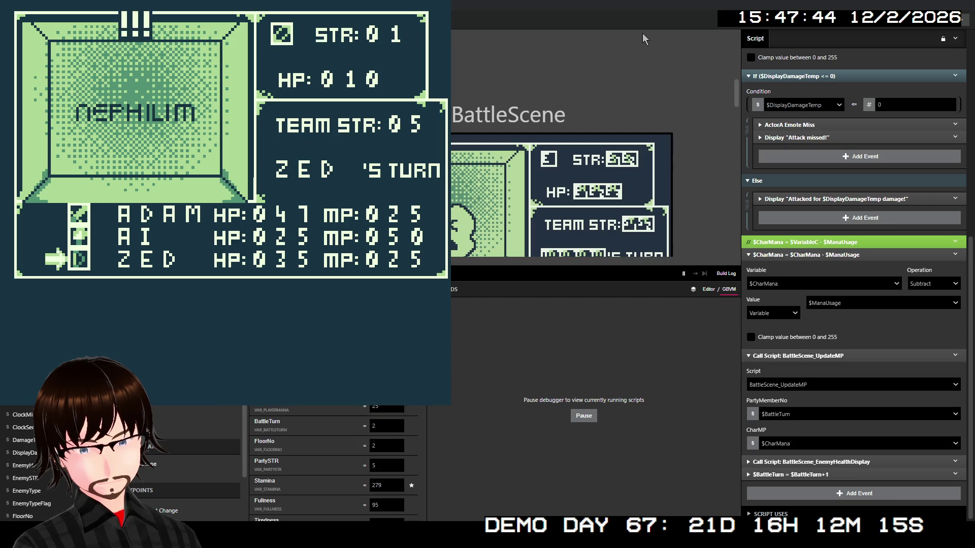
{"action": "key", "text": "z"}
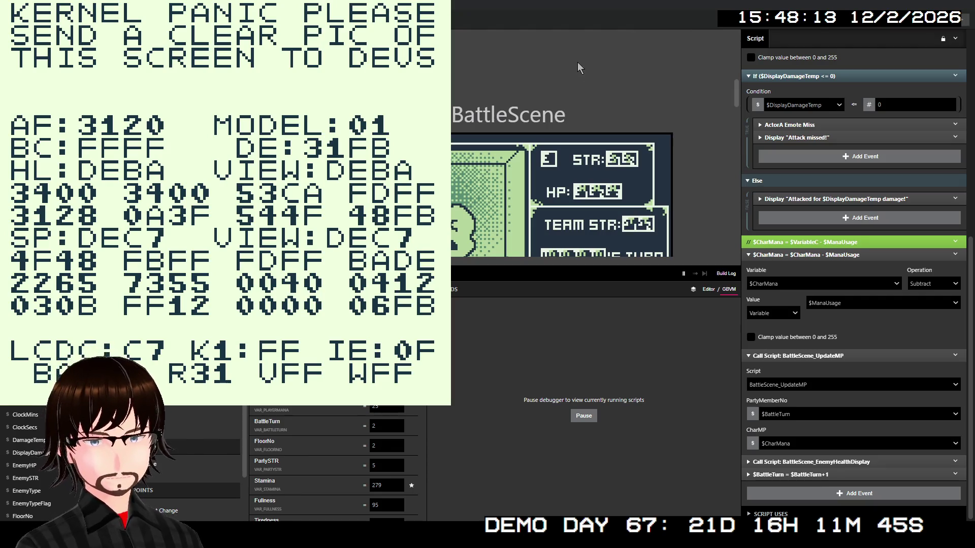
- Pass Variable E instead of $BattleTurn as PartyMemberNo in the BattleScene_UpdateMP call
{"action": "scroll", "coordinate": [884, 414], "scroll_direction": "up", "scroll_amount": 5}
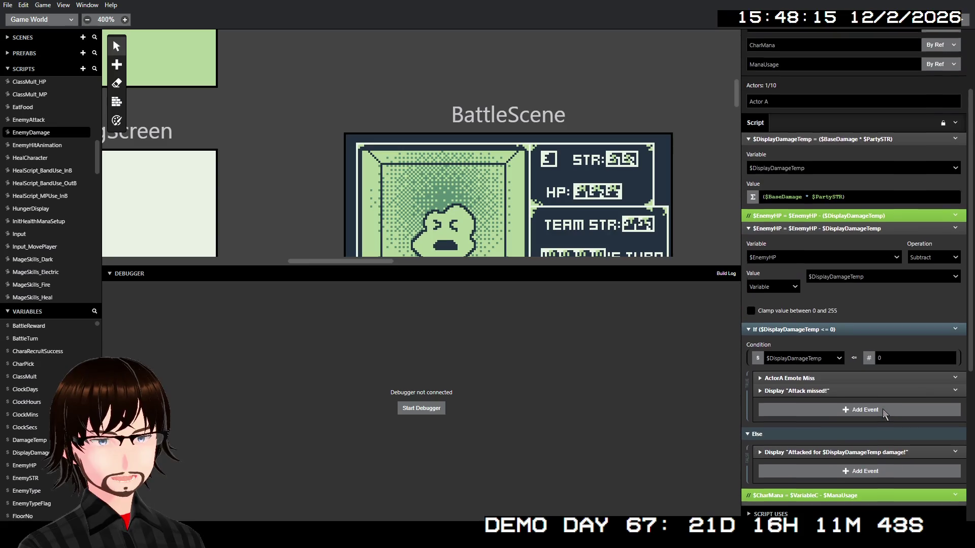
{"action": "scroll", "coordinate": [883, 413], "scroll_direction": "up", "scroll_amount": 2}
{"action": "scroll", "coordinate": [881, 394], "scroll_direction": "down", "scroll_amount": 7}
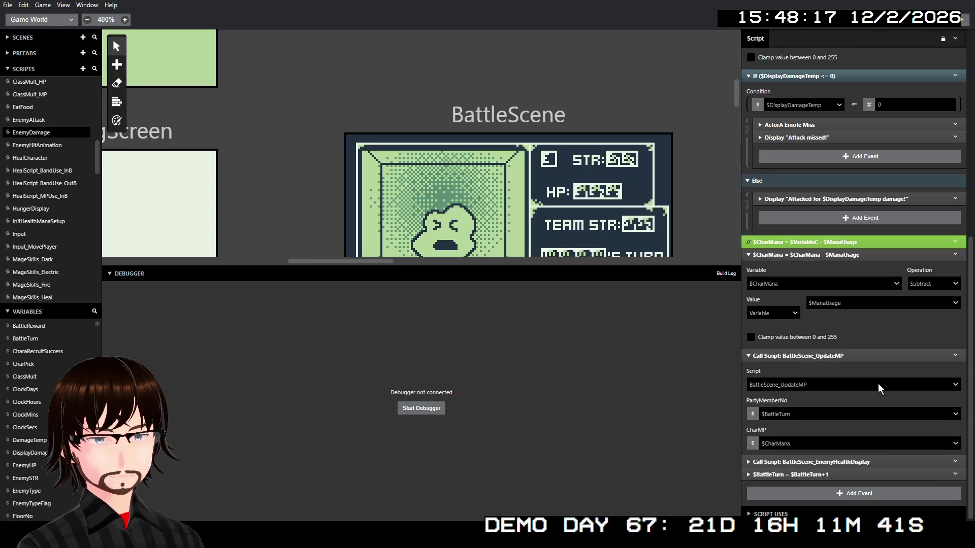
{"action": "left_click", "coordinate": [785, 415]}
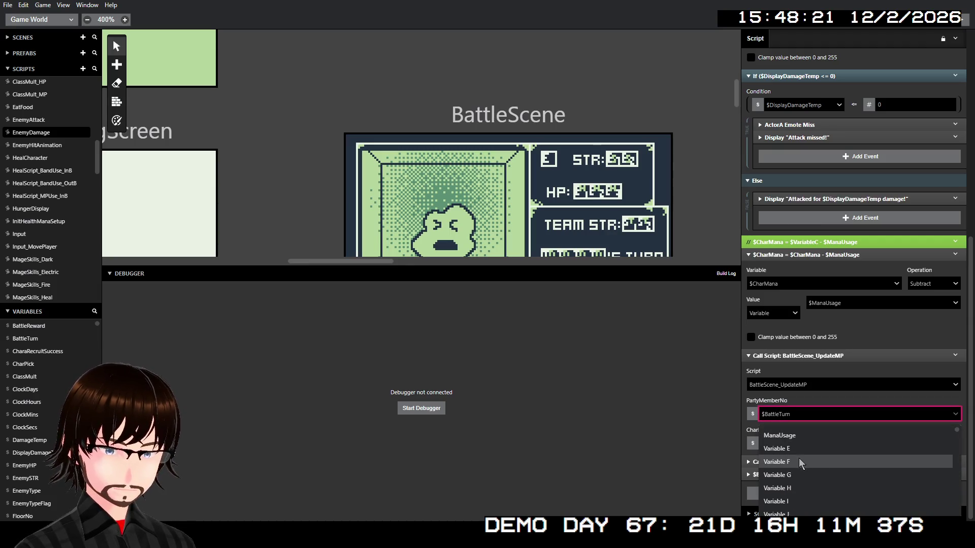
{"action": "left_click", "coordinate": [798, 451]}
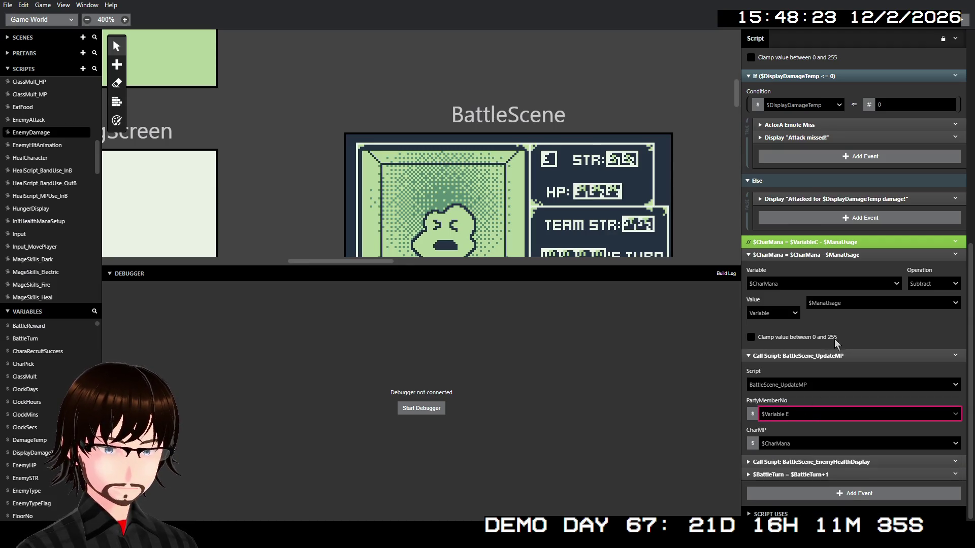
{"action": "scroll", "coordinate": [837, 344], "scroll_direction": "up", "scroll_amount": 8}
- Make the Variable E parameter By Val and rename it PartyNo
{"action": "left_click", "coordinate": [789, 183]}
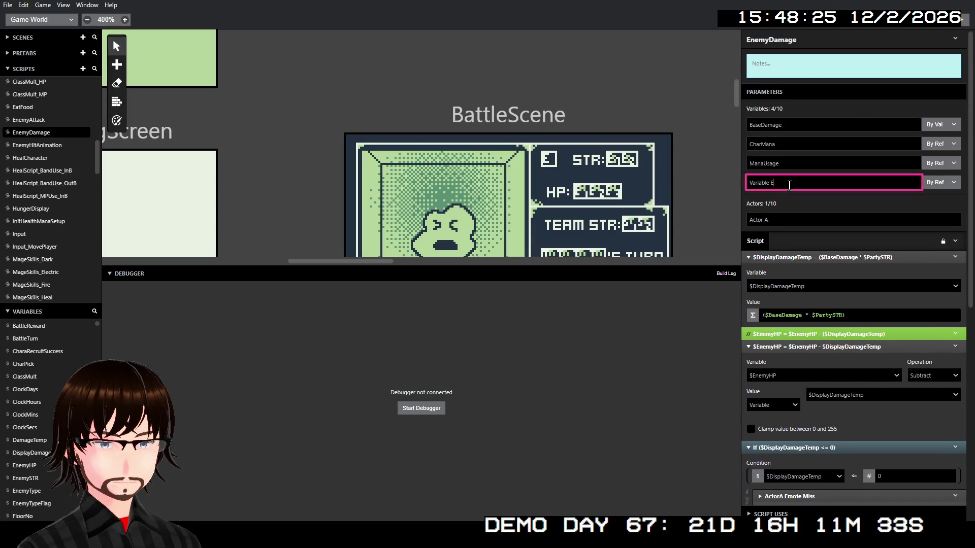
{"action": "left_click", "coordinate": [939, 182]}
{"action": "left_click", "coordinate": [937, 199]}
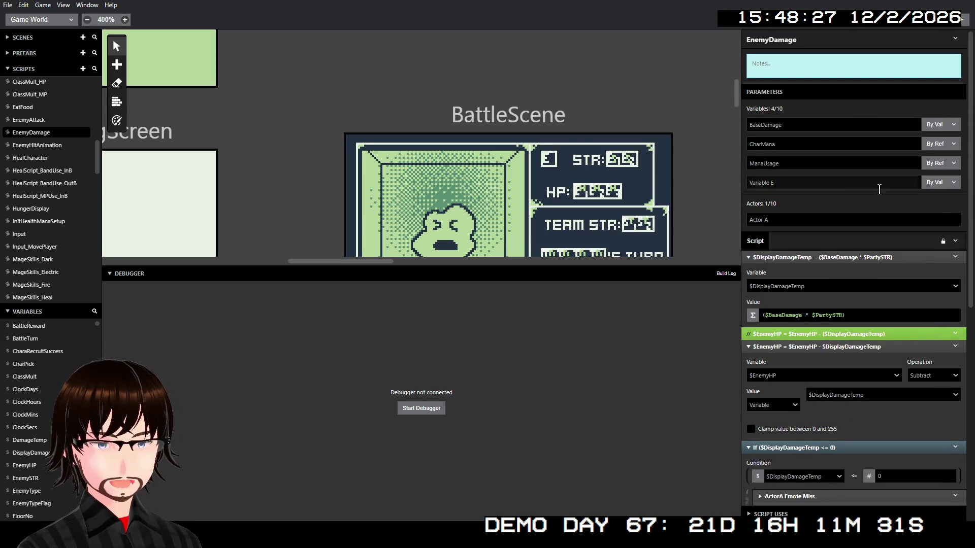
{"action": "left_click", "coordinate": [858, 185]}
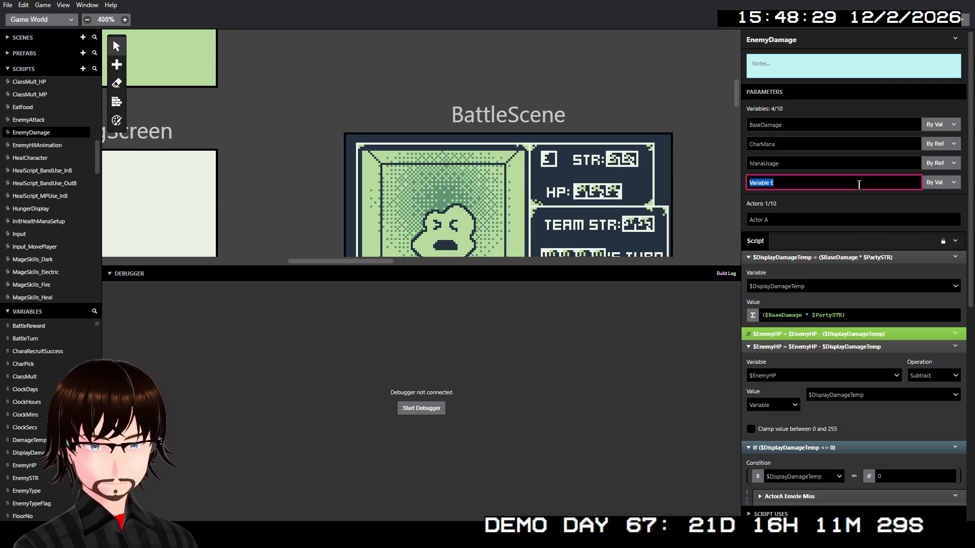
{"action": "type", "text": "B"}
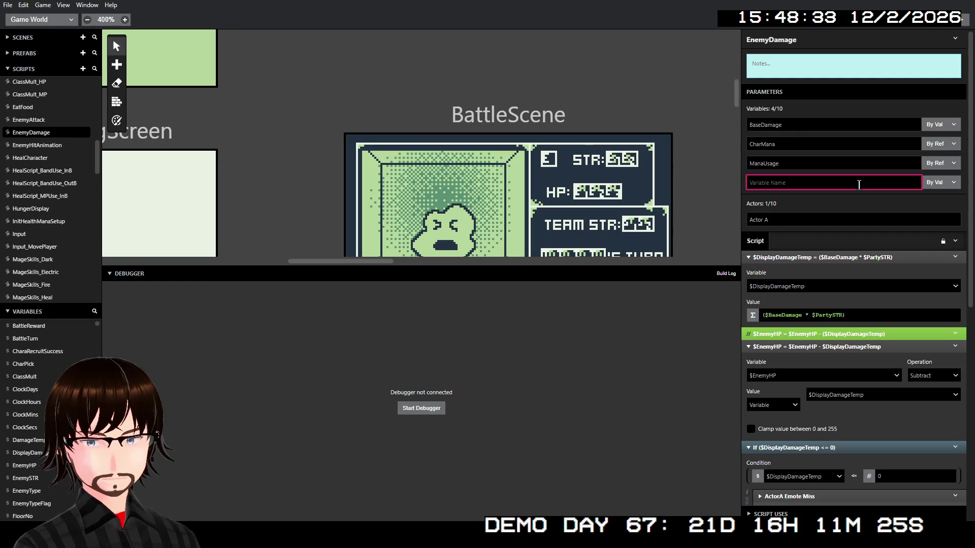
{"action": "type", "text": "Pa"}
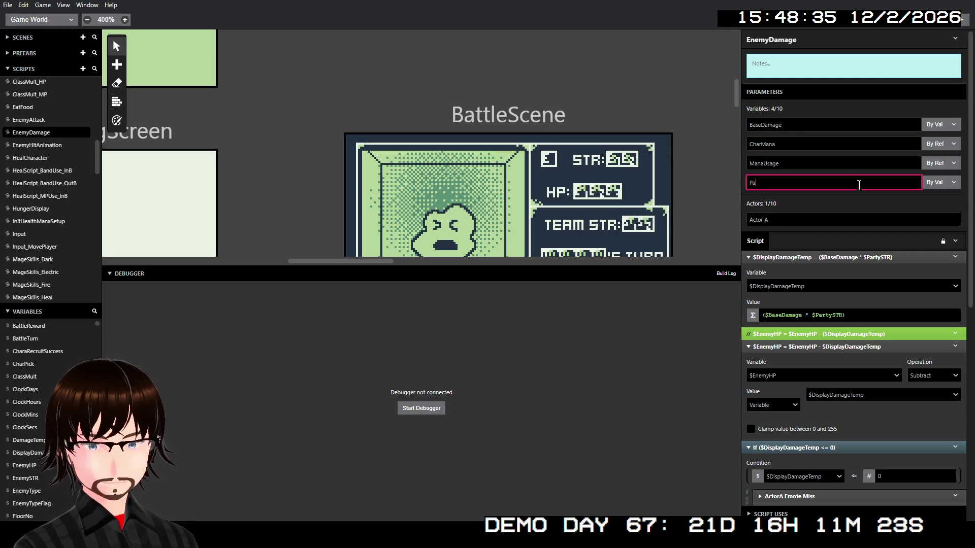
{"action": "type", "text": "rtyNo"}
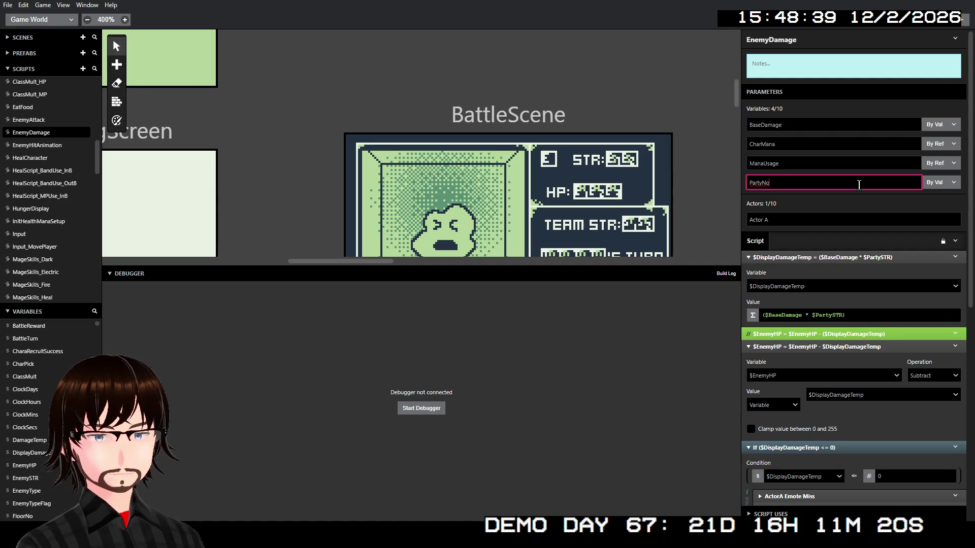
- Choose View Script Uses from the EnemyDamage header to list its calling scripts
{"action": "scroll", "coordinate": [859, 185], "scroll_direction": "down", "scroll_amount": 8}
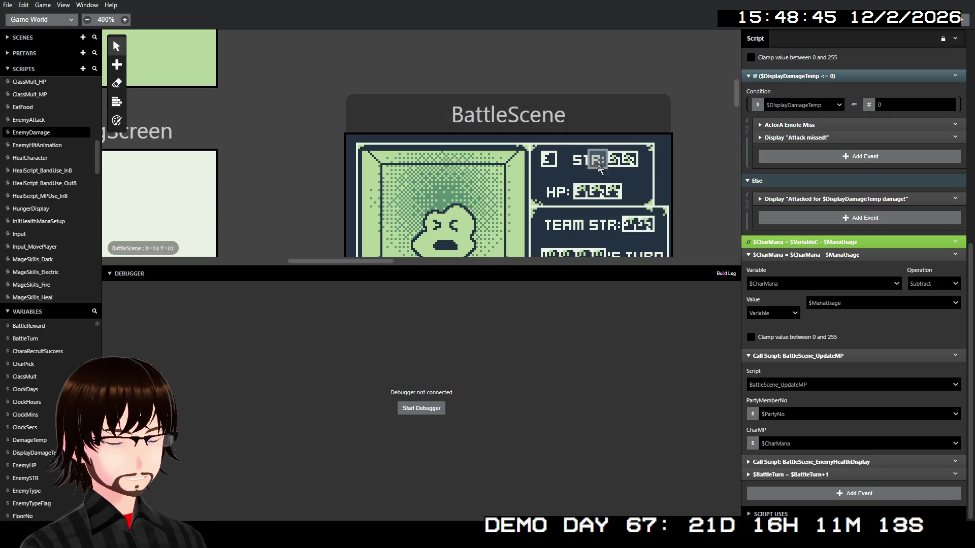
{"action": "scroll", "coordinate": [911, 96], "scroll_direction": "up", "scroll_amount": 2}
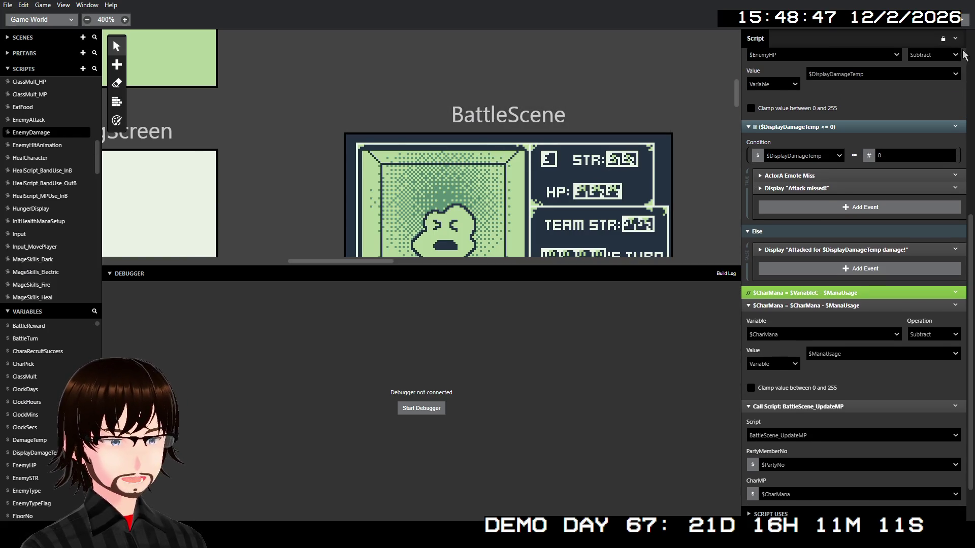
{"action": "left_click", "coordinate": [955, 39]}
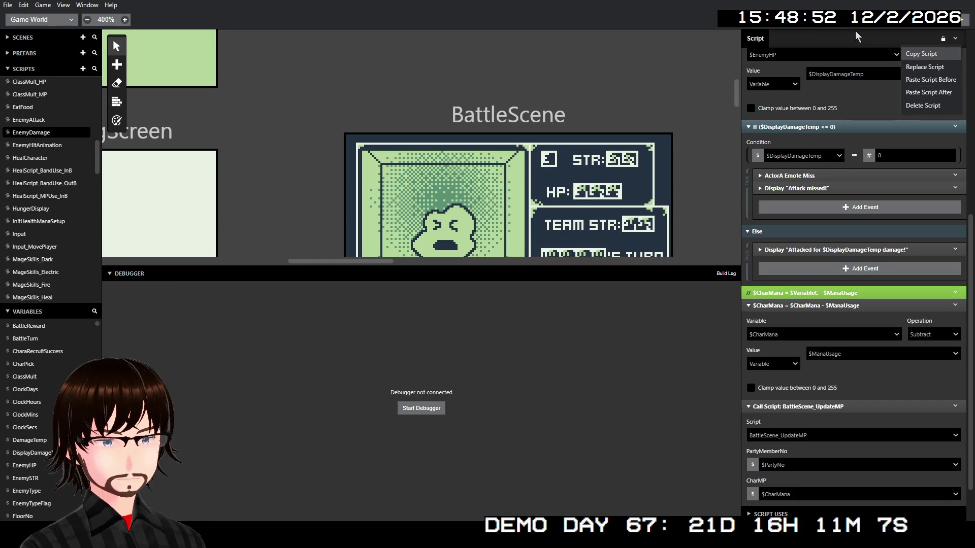
{"action": "scroll", "coordinate": [852, 128], "scroll_direction": "up", "scroll_amount": 5}
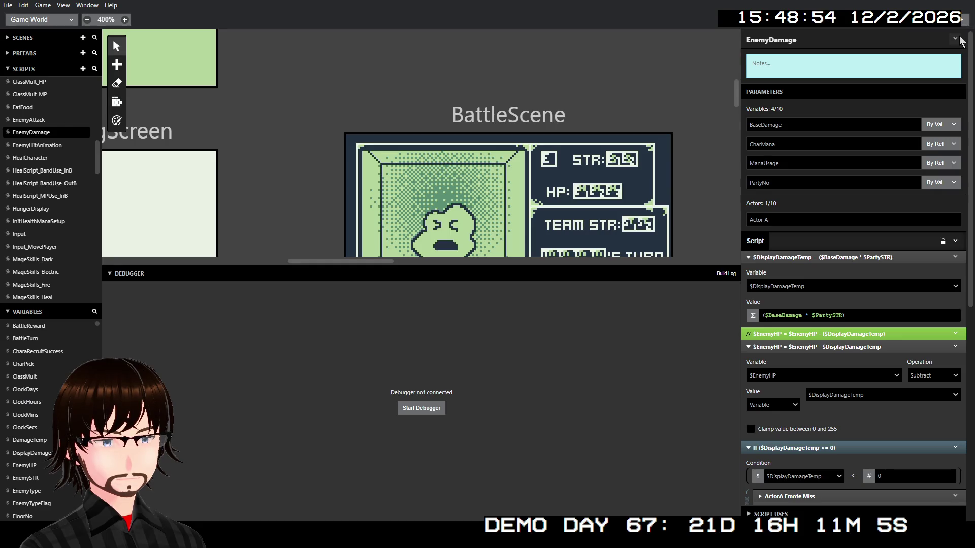
{"action": "left_click", "coordinate": [957, 38]}
{"action": "left_click", "coordinate": [928, 84]}
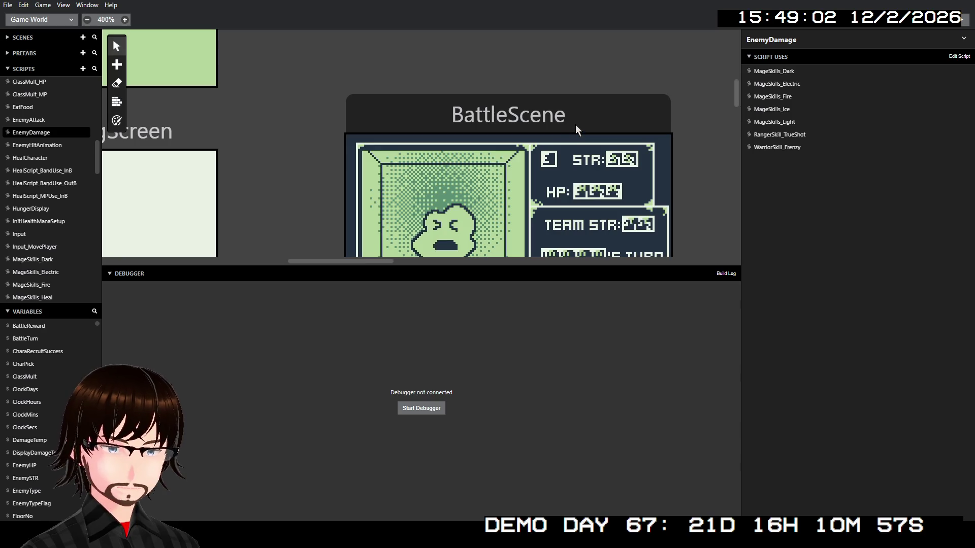
- Open the MageSkills_Dark script for editing
{"action": "scroll", "coordinate": [69, 219], "scroll_direction": "down", "scroll_amount": 2}
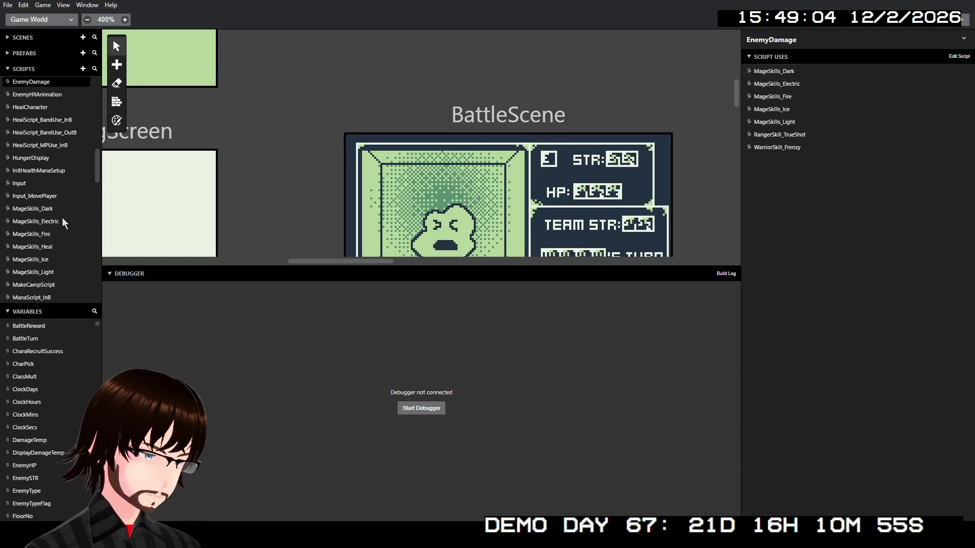
{"action": "left_click", "coordinate": [49, 212]}
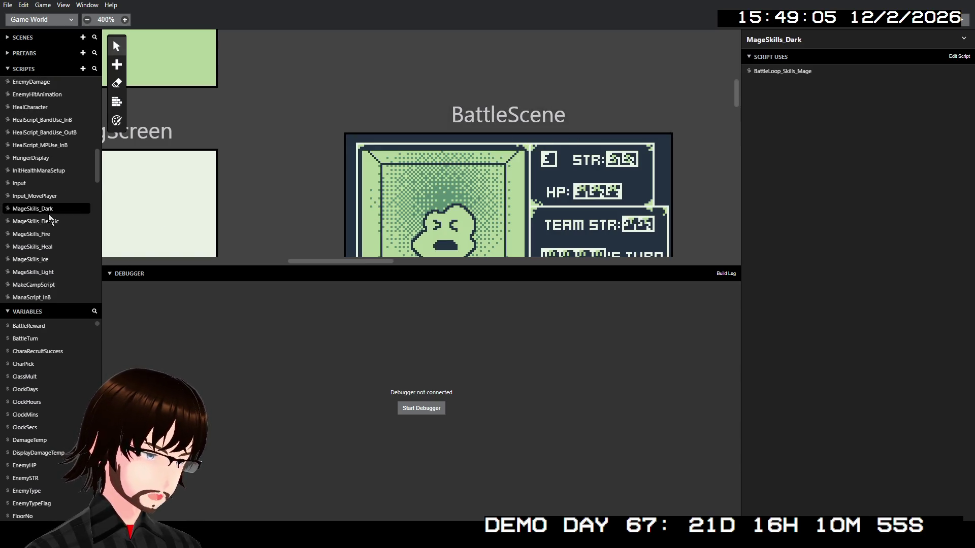
{"action": "left_click", "coordinate": [967, 40]}
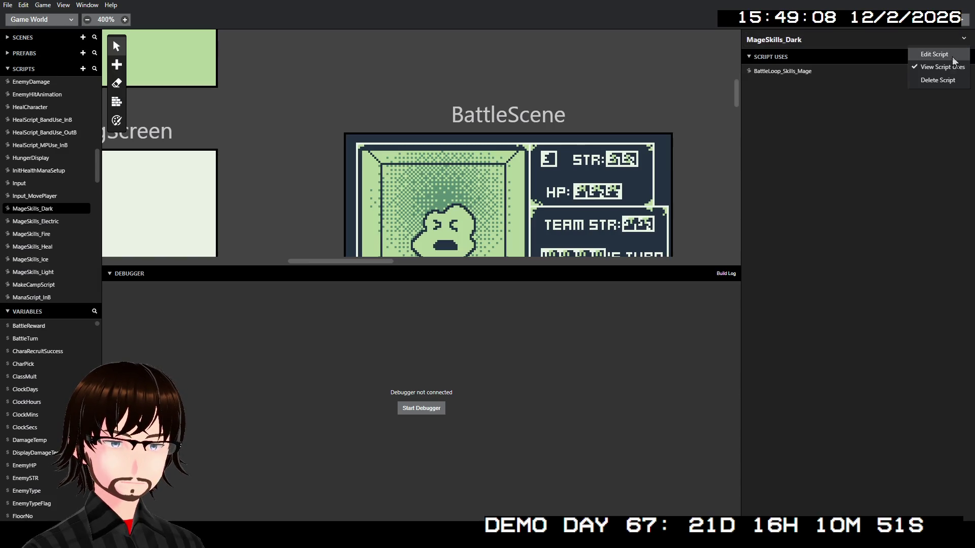
{"action": "left_click", "coordinate": [951, 56]}
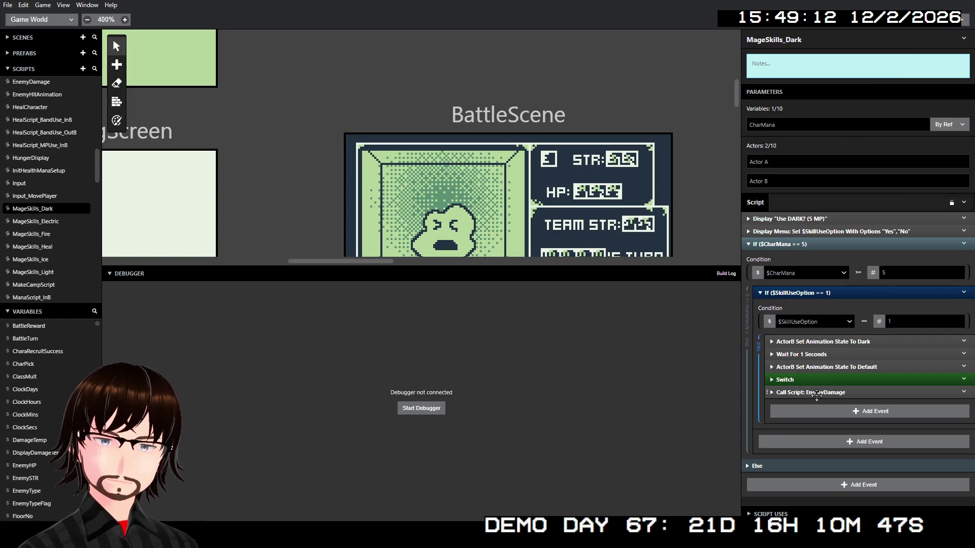
- Set the Dark skill's EnemyDamage PartyNo to $BattleTurn, keeping BaseDamage $DamageTemp, then open MageSkills_Electric
{"action": "left_click", "coordinate": [817, 393]}
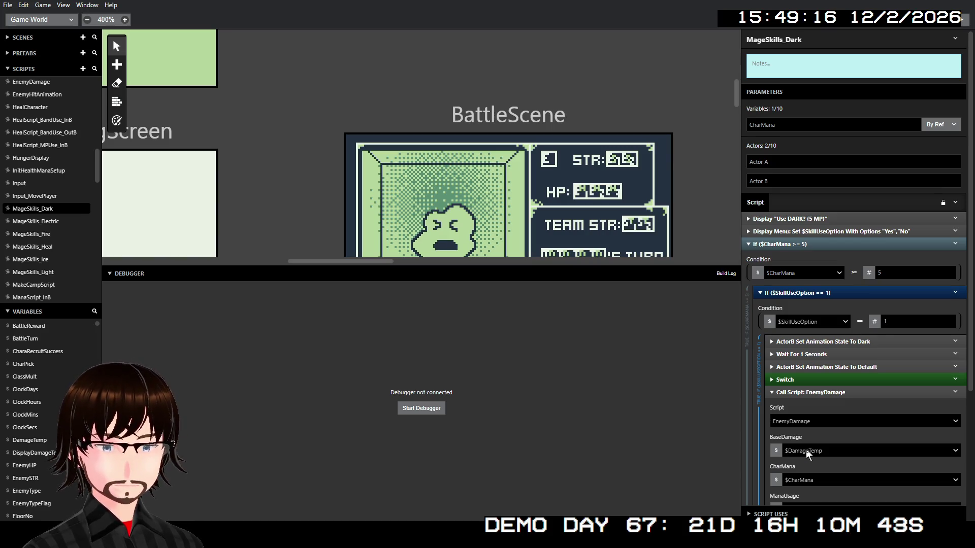
{"action": "left_click", "coordinate": [807, 453]}
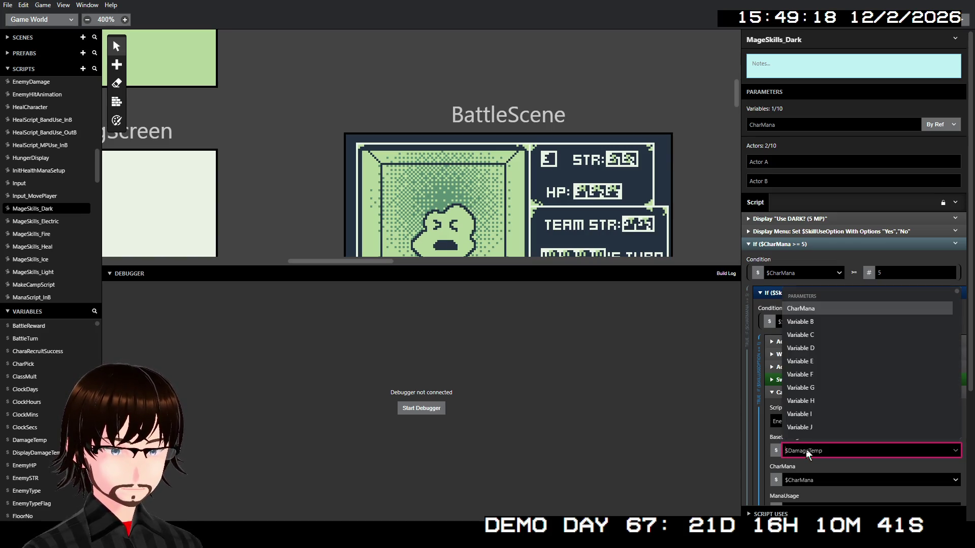
{"action": "type", "text": "bat"}
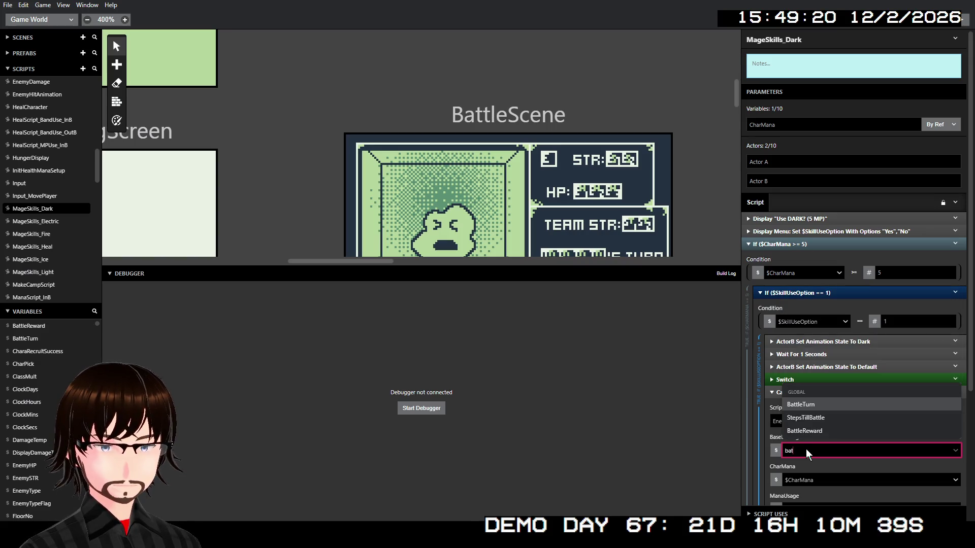
{"action": "left_click", "coordinate": [809, 405]}
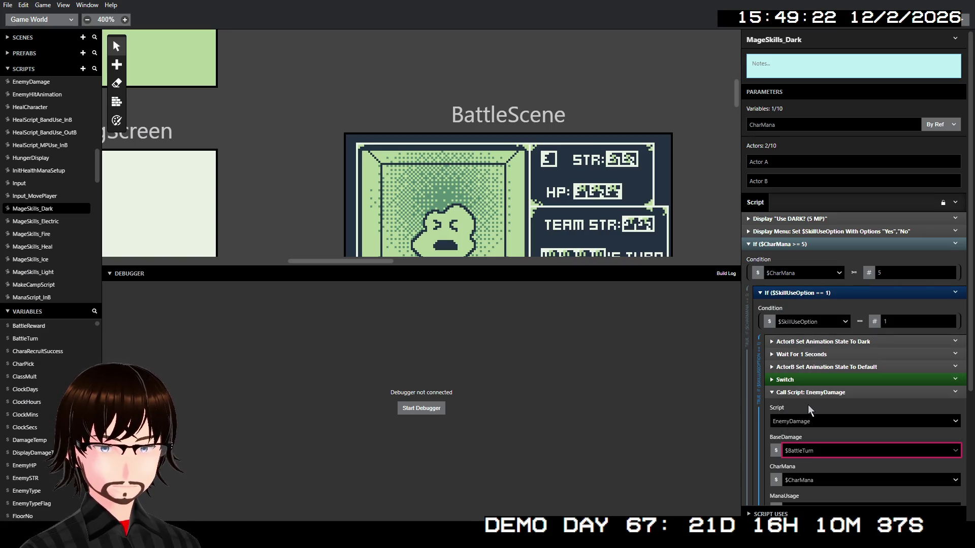
{"action": "scroll", "coordinate": [827, 413], "scroll_direction": "down", "scroll_amount": 1}
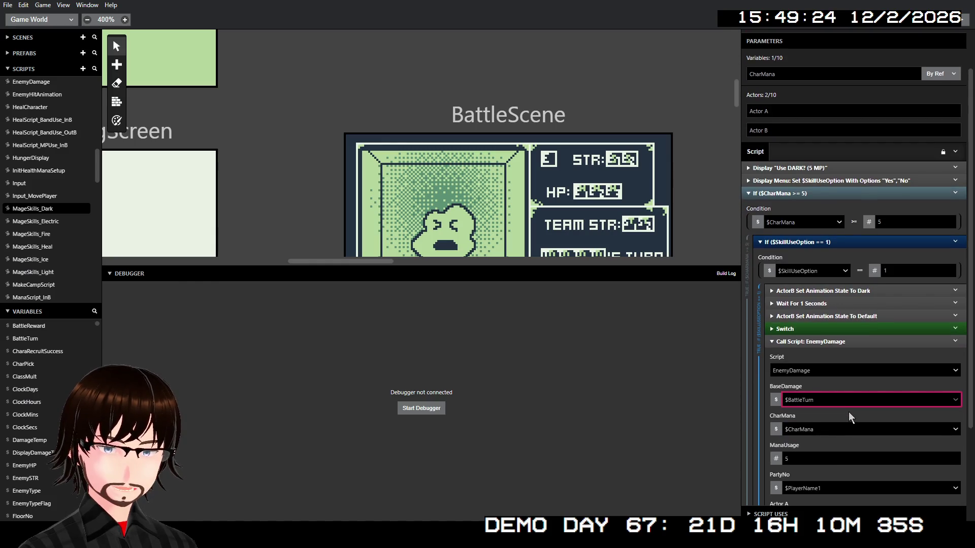
{"action": "left_click", "coordinate": [841, 415]}
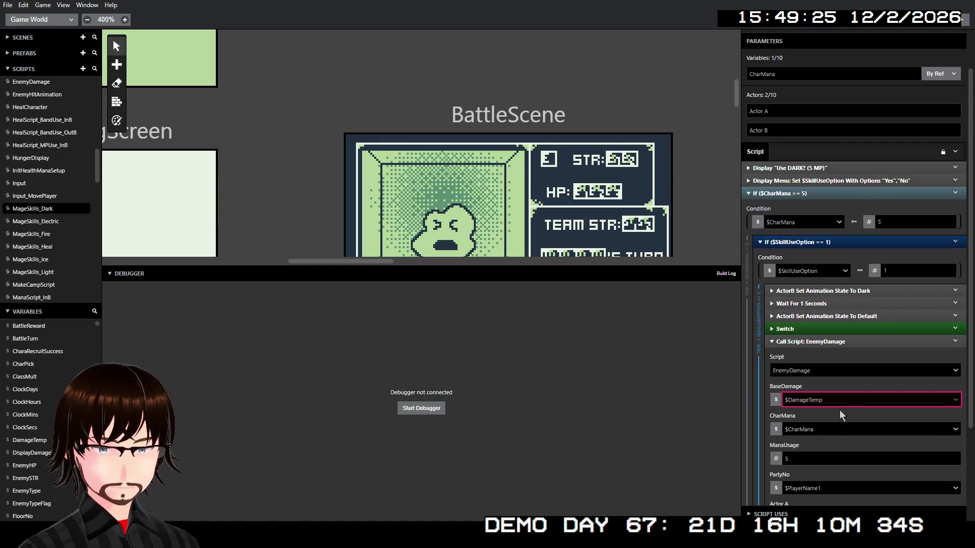
{"action": "left_click", "coordinate": [829, 488]}
{"action": "type", "text": "bat"}
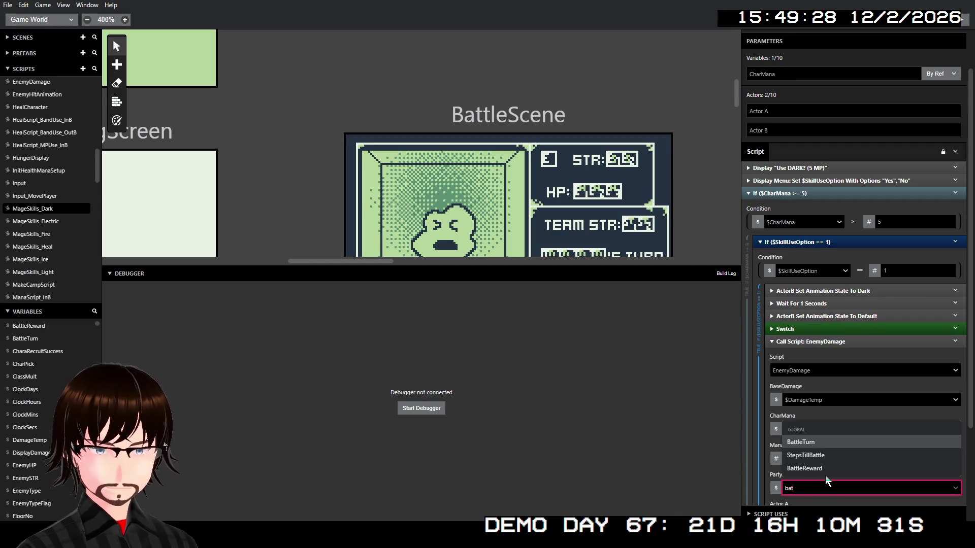
{"action": "left_click", "coordinate": [838, 442]}
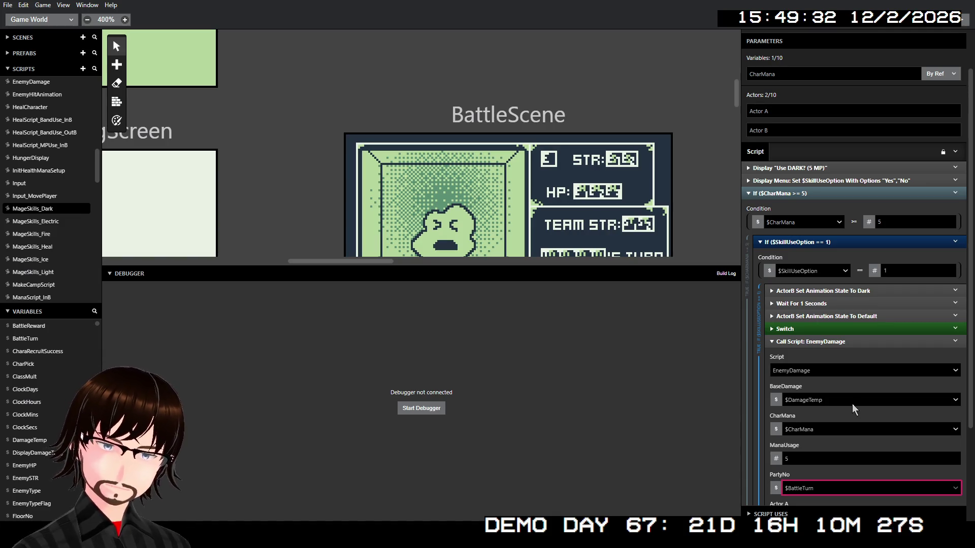
{"action": "left_click", "coordinate": [74, 221]}
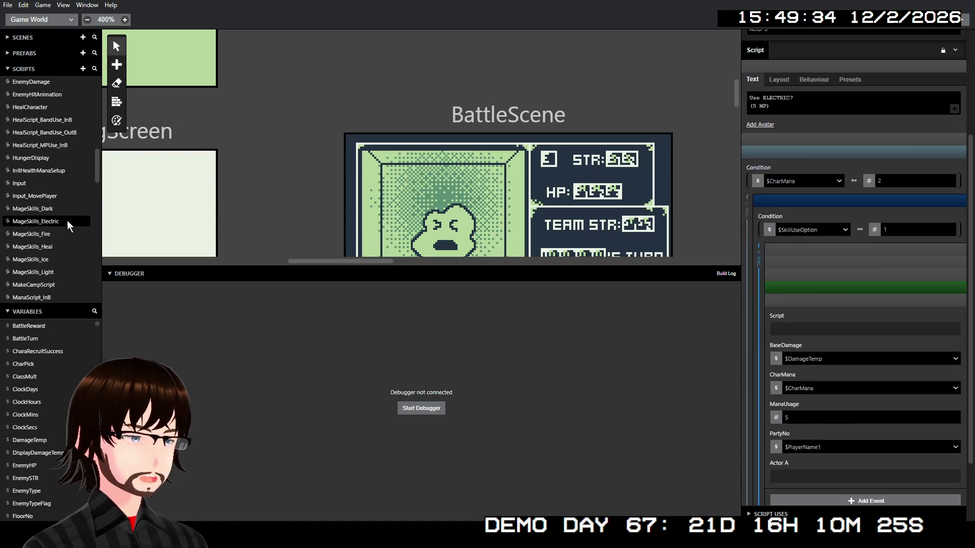
- Set the Electric skill's EnemyDamage PartyNo to $BattleTurn and move to MageSkills_Fire
{"action": "left_click", "coordinate": [857, 451]}
{"action": "type", "text": "ba"}
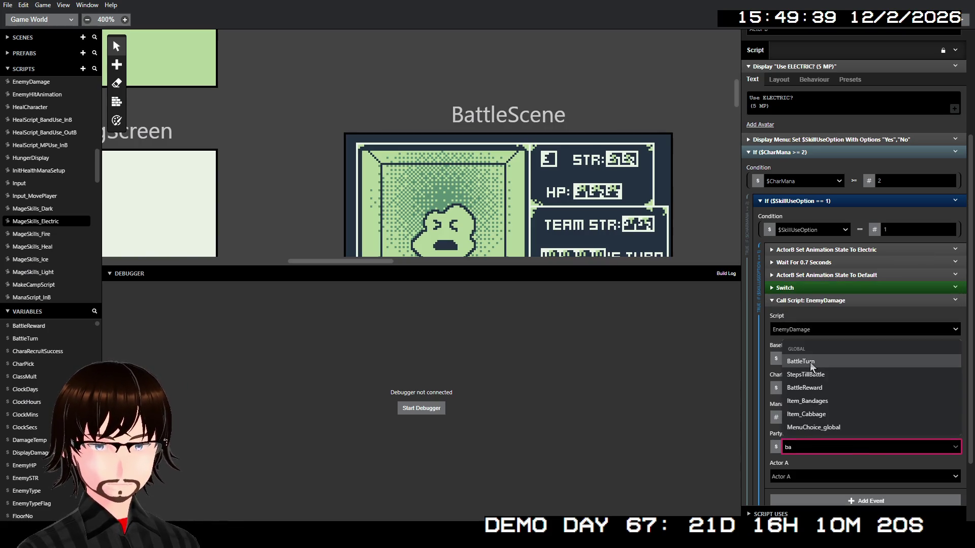
{"action": "left_click", "coordinate": [810, 367]}
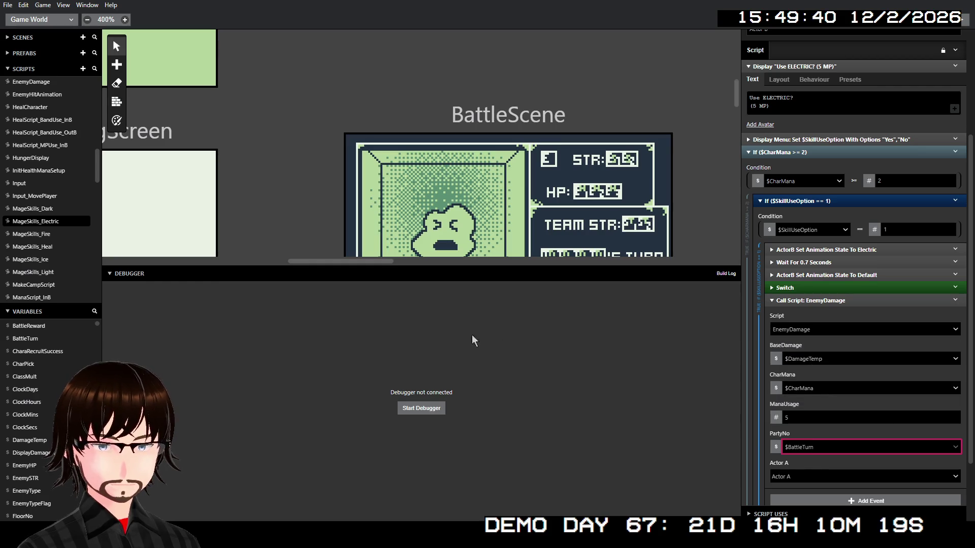
{"action": "left_click", "coordinate": [45, 235]}
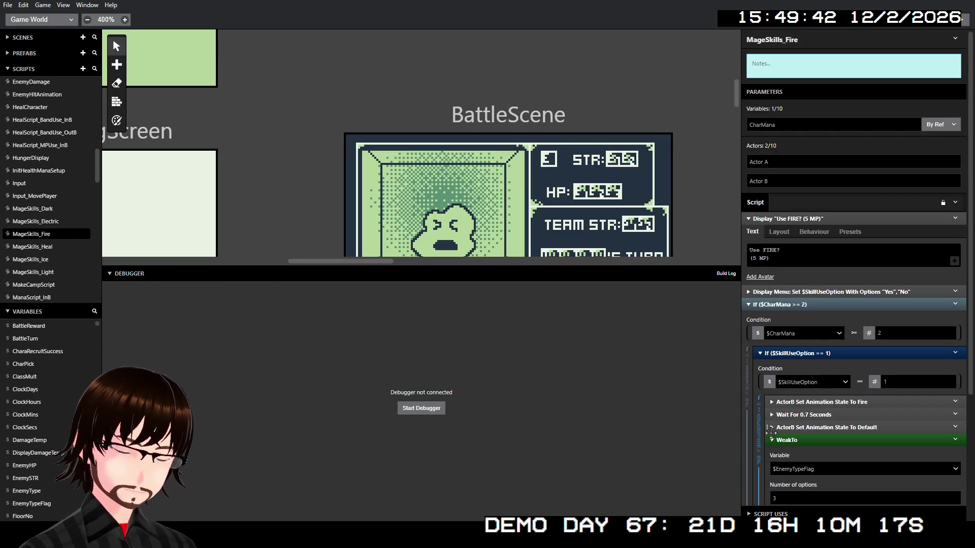
- Set the Fire skill's EnemyDamage PartyNo to $BattleTurn, then open MageSkills_Heal
{"action": "scroll", "coordinate": [825, 402], "scroll_direction": "down", "scroll_amount": 3}
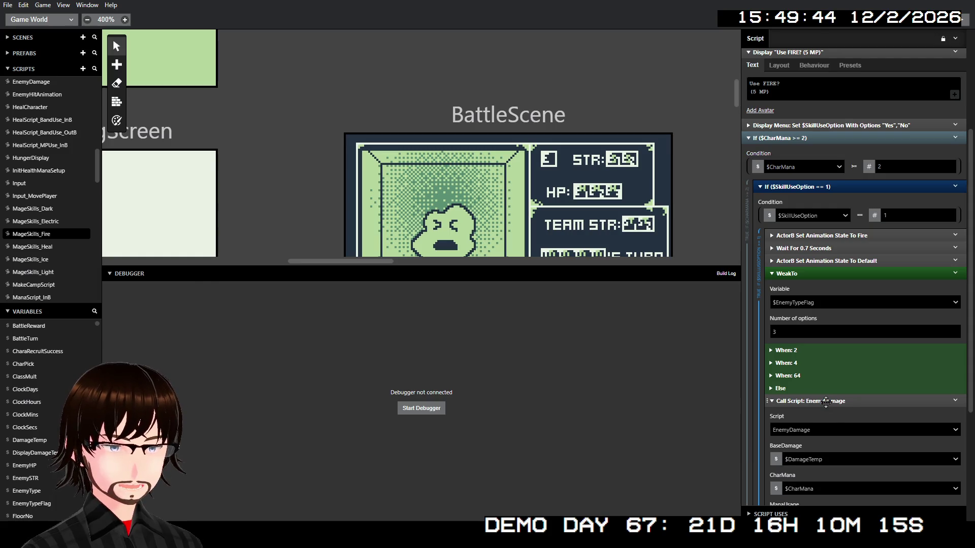
{"action": "scroll", "coordinate": [828, 406], "scroll_direction": "down", "scroll_amount": 3}
{"action": "left_click", "coordinate": [831, 401]}
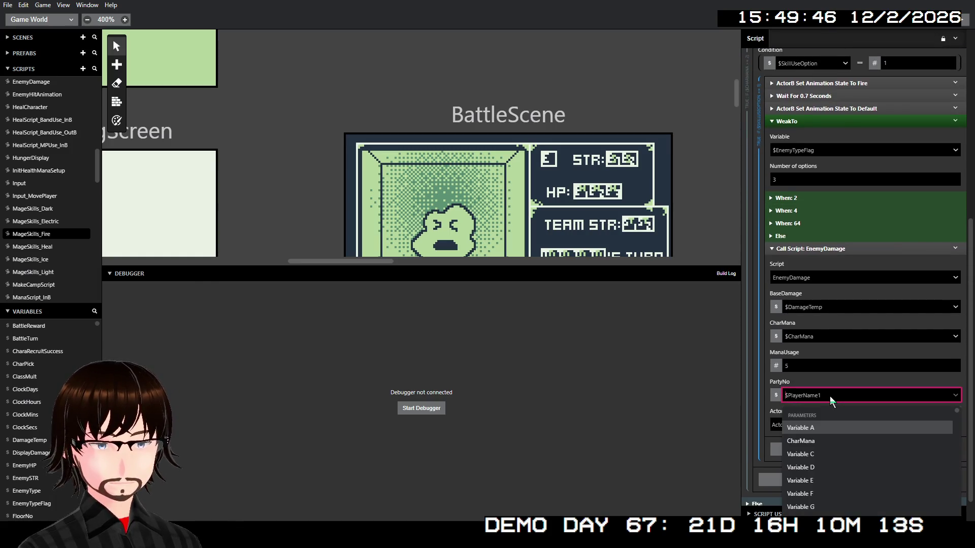
{"action": "type", "text": "bat"}
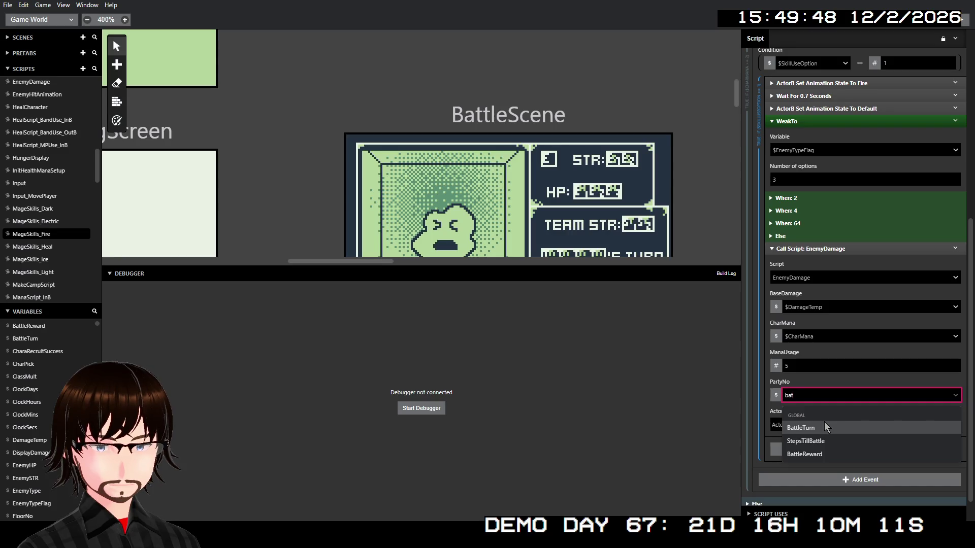
{"action": "left_click", "coordinate": [825, 428]}
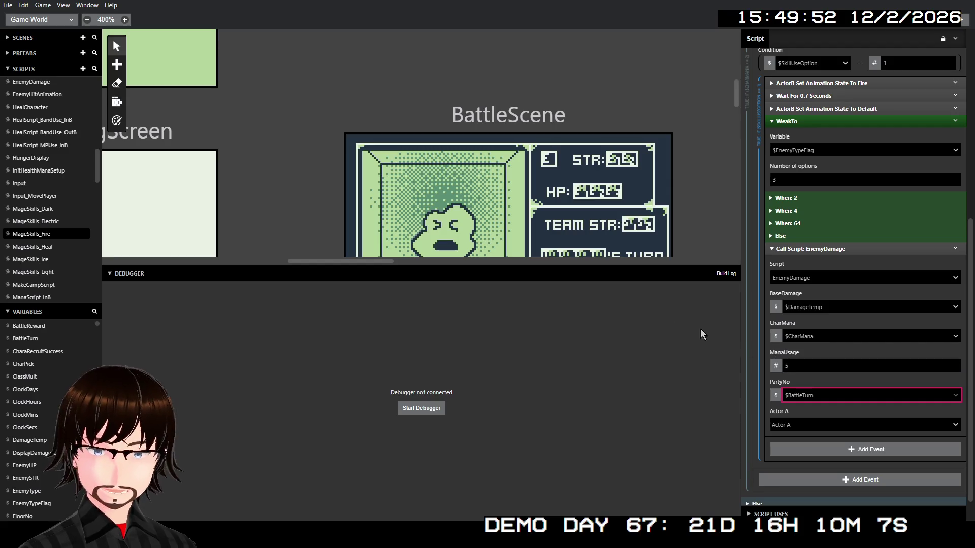
{"action": "left_click", "coordinate": [53, 246]}
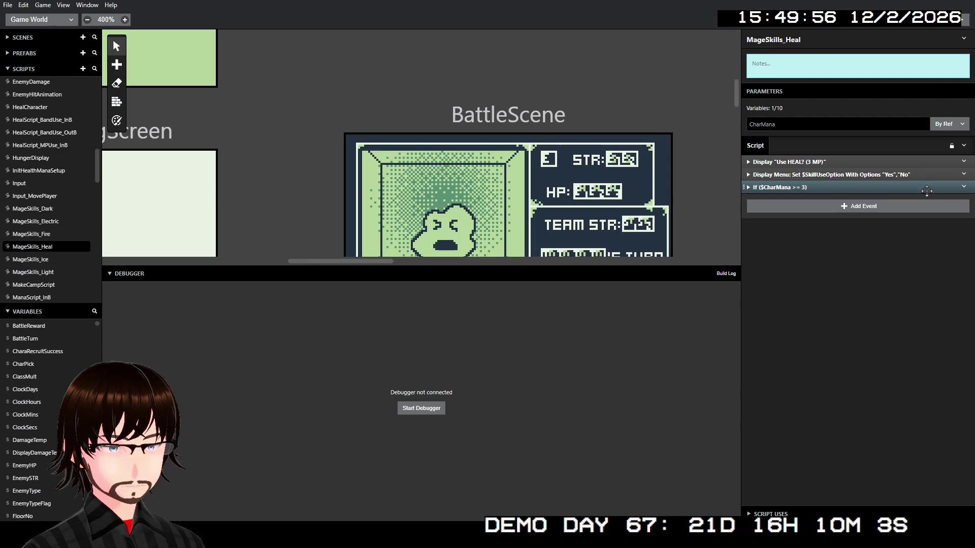
- Expand the $CharMana >= 3 check, its Yes branch, HealScript_MPUse_InB parameters and the Not enough mana! Else branch
{"action": "left_click", "coordinate": [843, 188]}
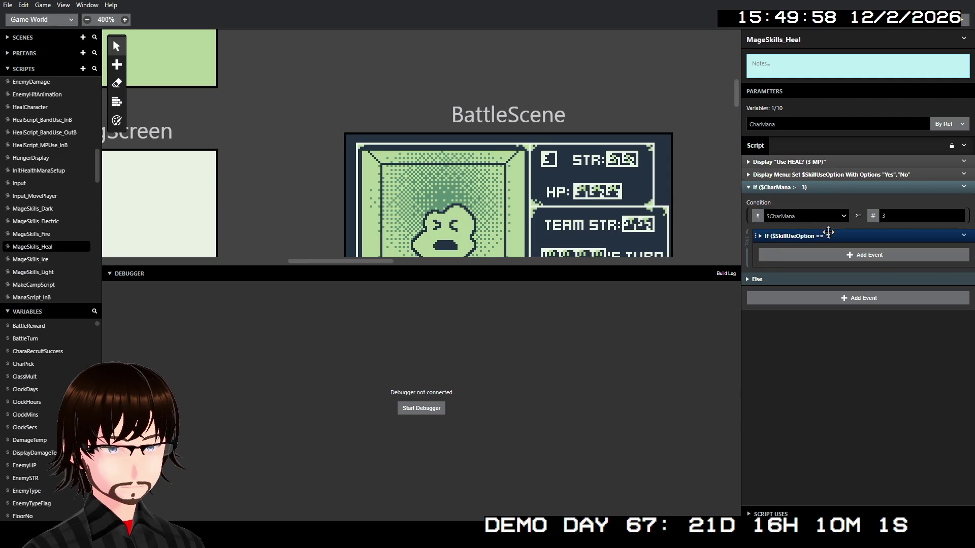
{"action": "left_click", "coordinate": [829, 236]}
{"action": "left_click", "coordinate": [849, 284]}
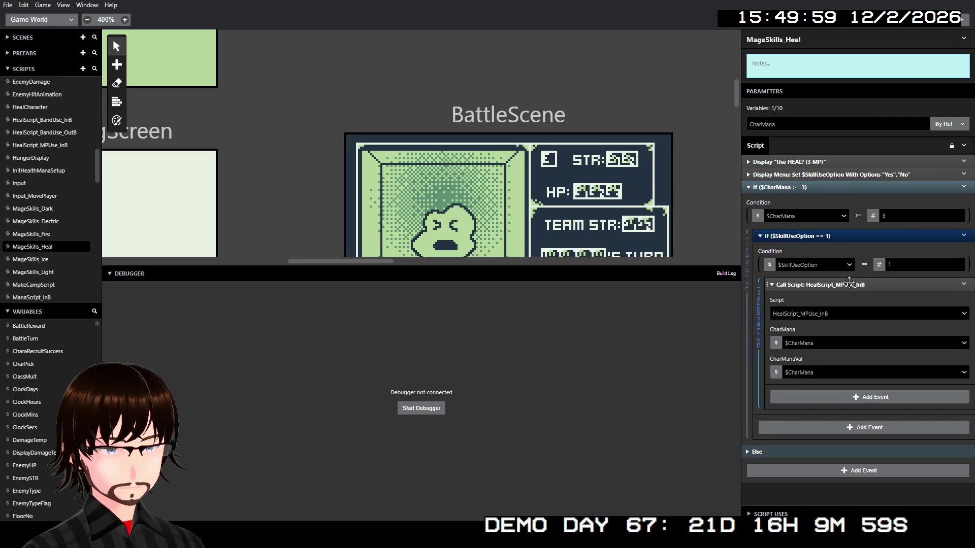
{"action": "left_click", "coordinate": [848, 284]}
{"action": "left_click", "coordinate": [809, 362]}
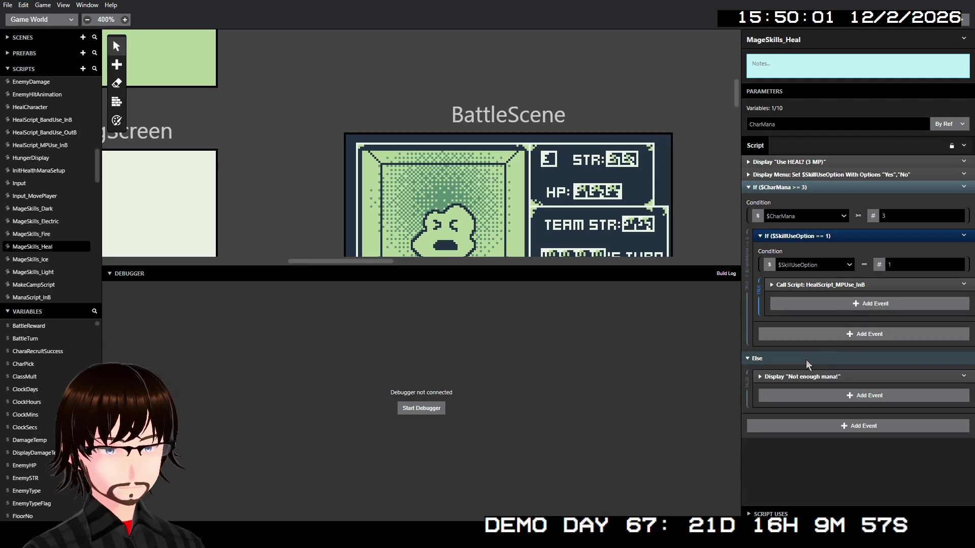
{"action": "left_click", "coordinate": [808, 373]}
{"action": "left_click", "coordinate": [808, 376]}
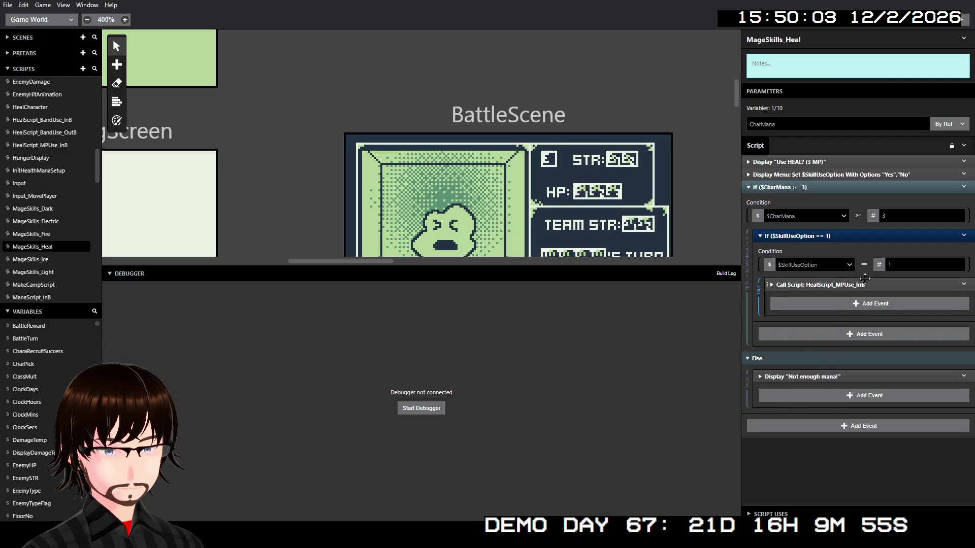
{"action": "left_click", "coordinate": [864, 280]}
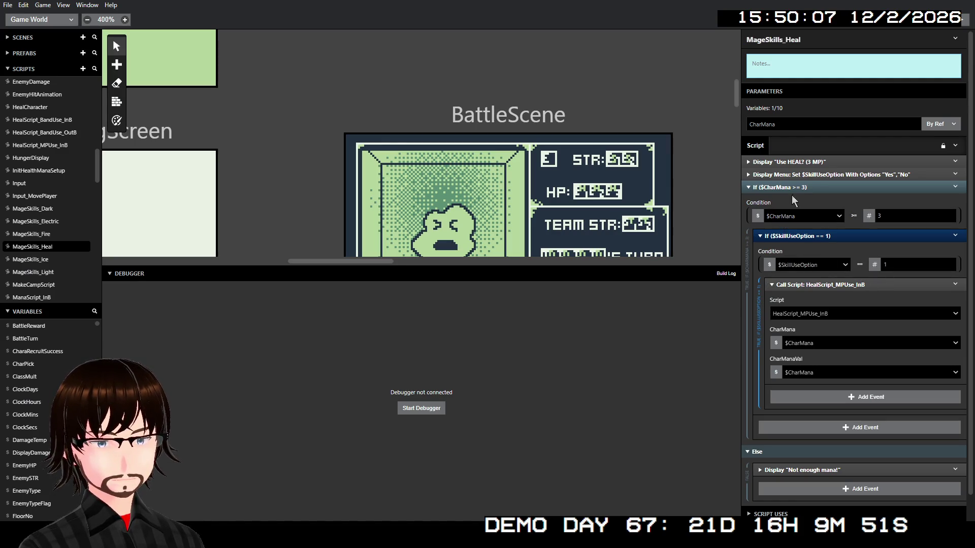
- Inspect the Yes/No skill confirmation menu and re-check the $CharMana >= 3 block
{"action": "left_click", "coordinate": [811, 174]}
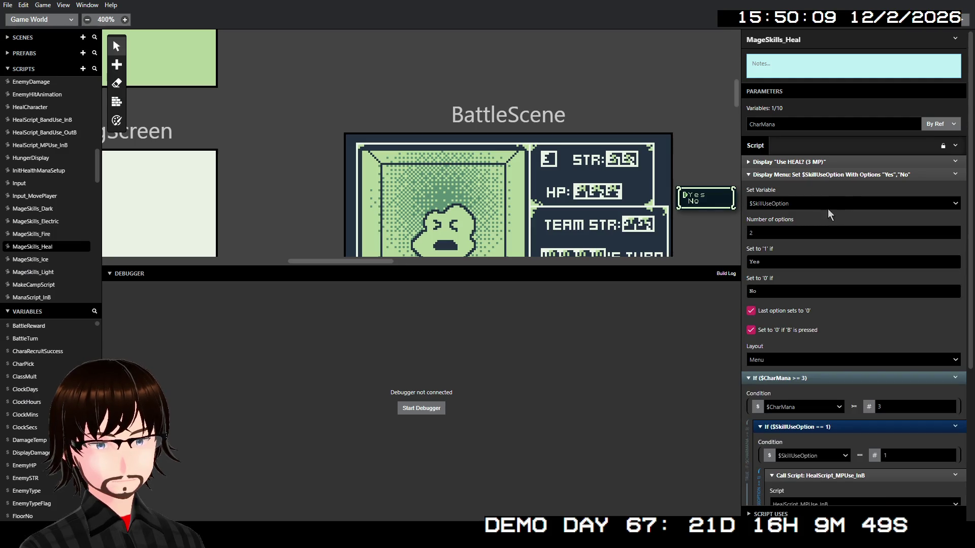
{"action": "left_click", "coordinate": [836, 174]}
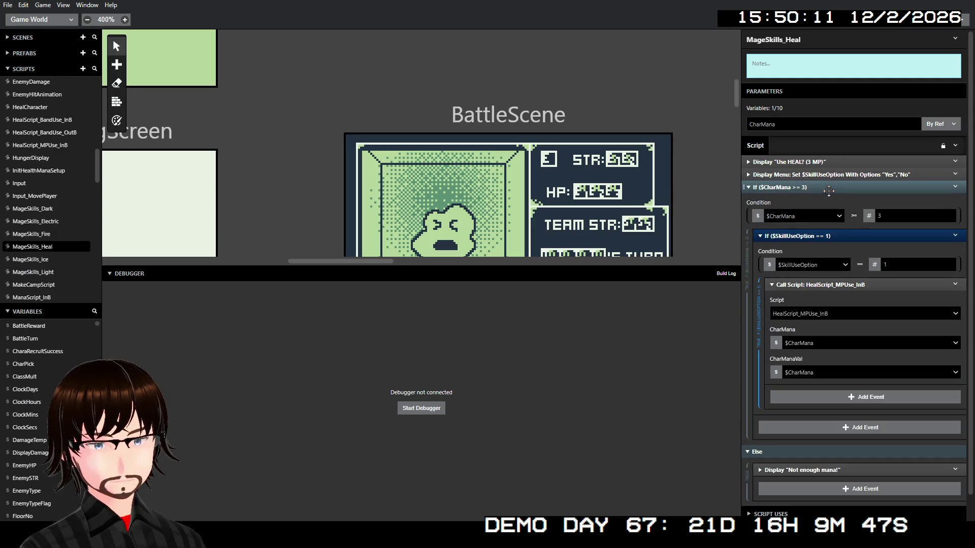
{"action": "left_click", "coordinate": [828, 188]}
{"action": "left_click", "coordinate": [828, 189]}
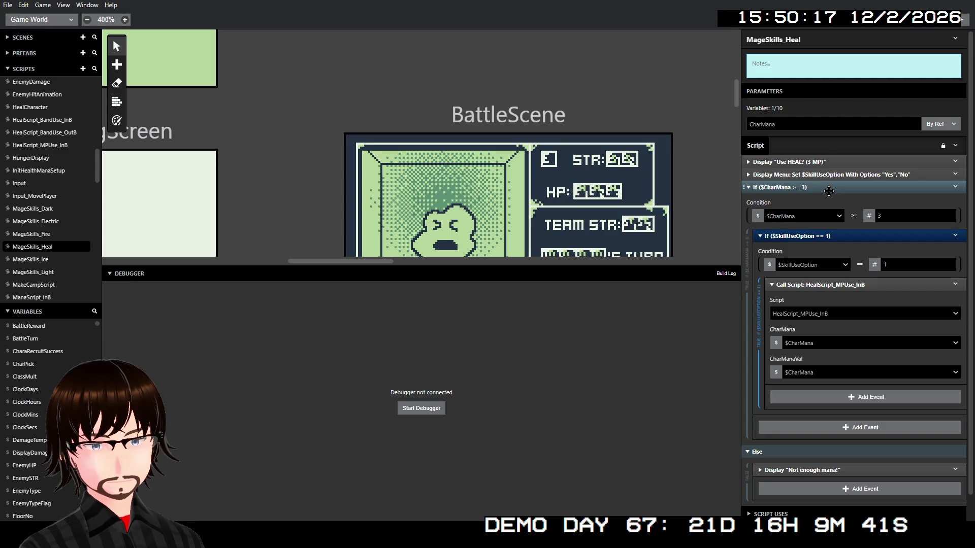
{"action": "left_click", "coordinate": [829, 188]}
{"action": "left_click", "coordinate": [828, 189]}
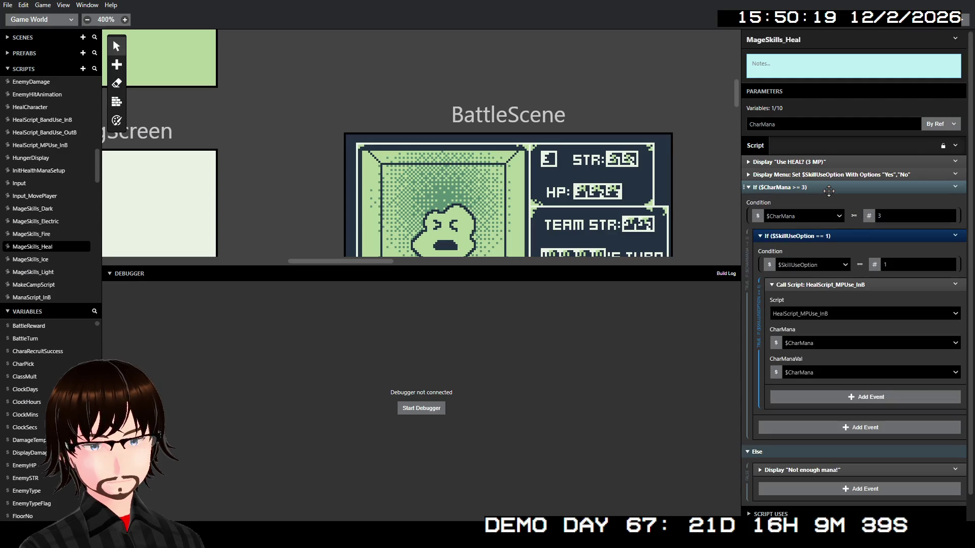
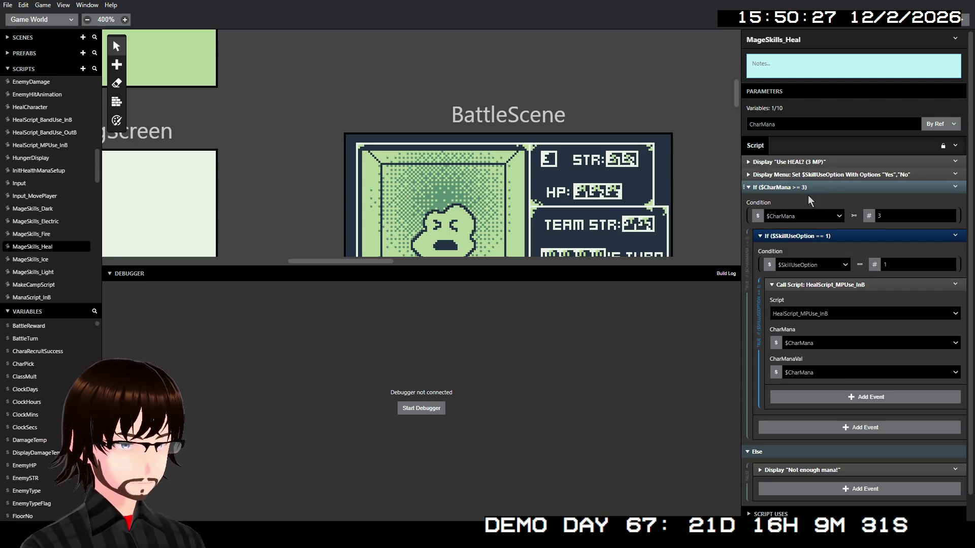
- Select HealScript_BandUse_InB in the Scripts list to view its health checks and heal calls
{"action": "scroll", "coordinate": [45, 172], "scroll_direction": "up", "scroll_amount": 2}
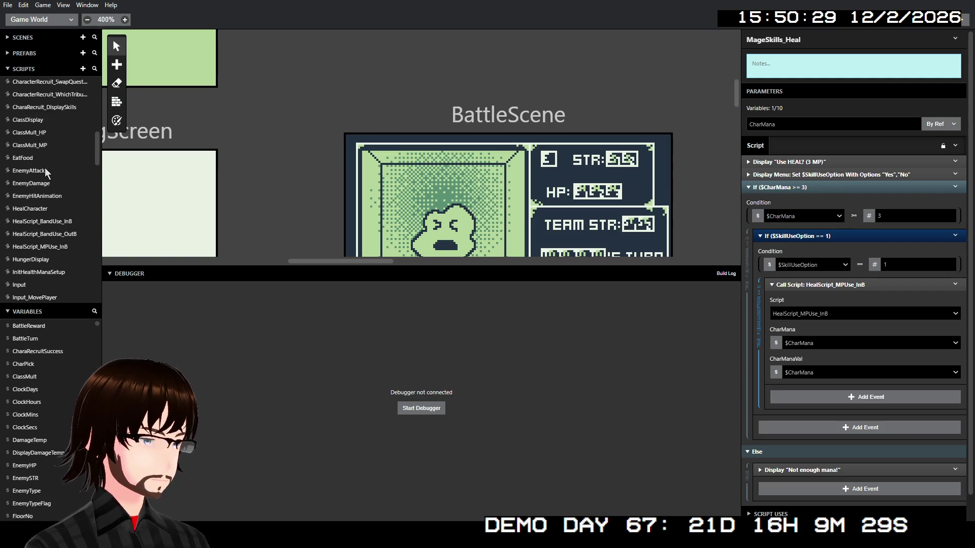
{"action": "left_click", "coordinate": [52, 222]}
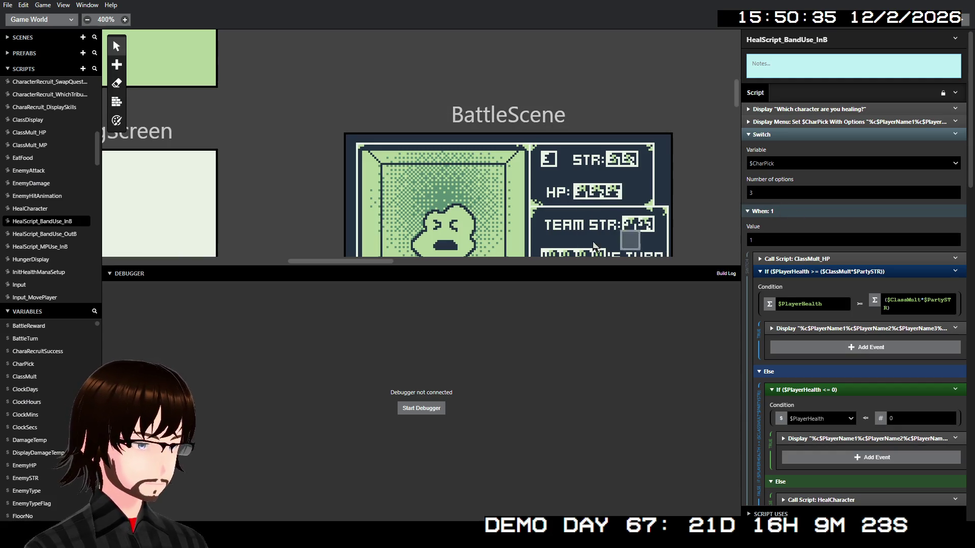
- In HealScript_MPUse_InB, move the player branch's $BattleTurn+1 below its heal message
{"action": "left_click", "coordinate": [50, 247]}
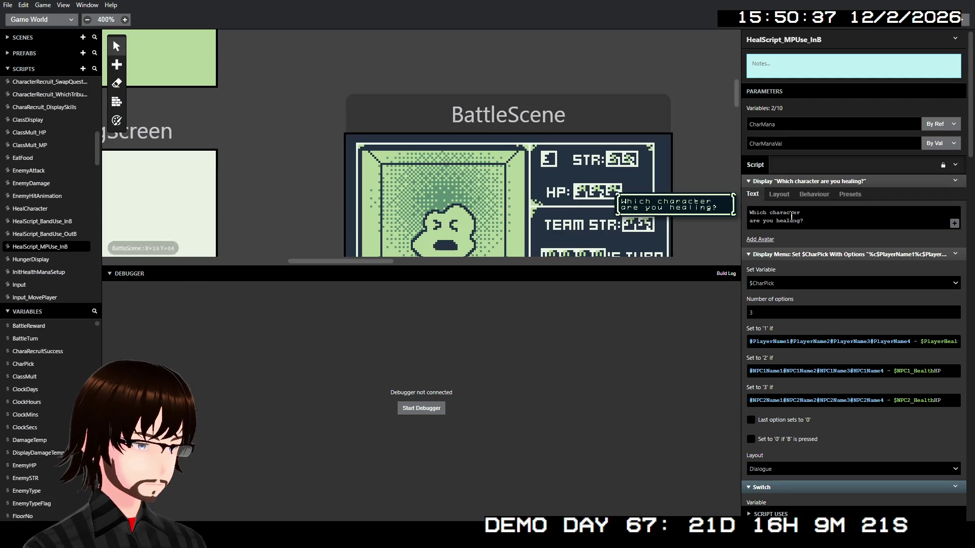
{"action": "scroll", "coordinate": [858, 219], "scroll_direction": "down", "scroll_amount": 4}
{"action": "scroll", "coordinate": [867, 247], "scroll_direction": "down", "scroll_amount": 5}
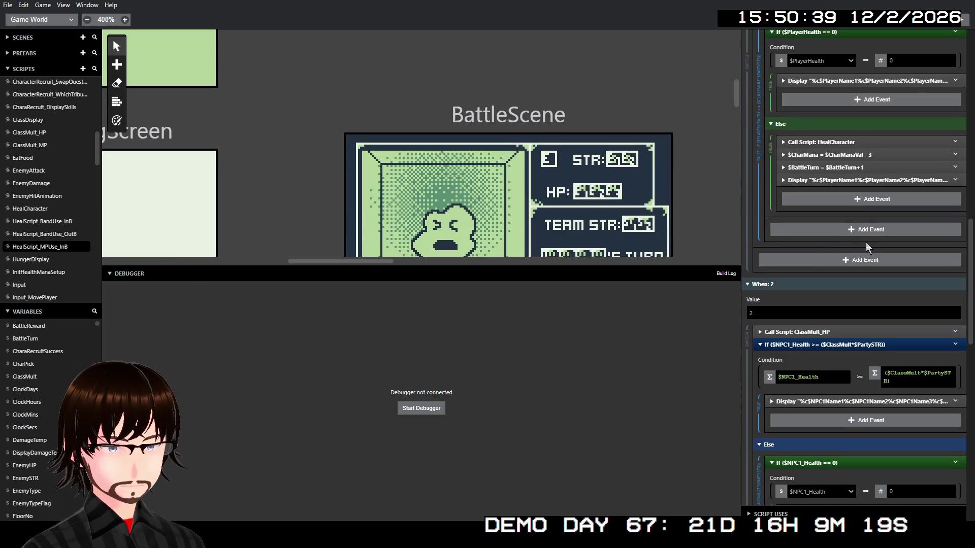
{"action": "scroll", "coordinate": [886, 247], "scroll_direction": "down", "scroll_amount": 10}
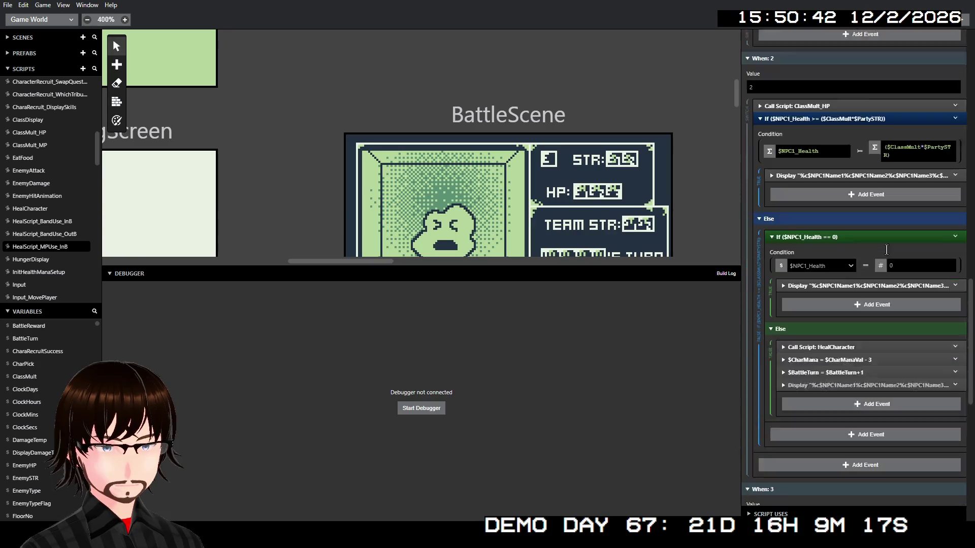
{"action": "scroll", "coordinate": [885, 253], "scroll_direction": "down", "scroll_amount": 3}
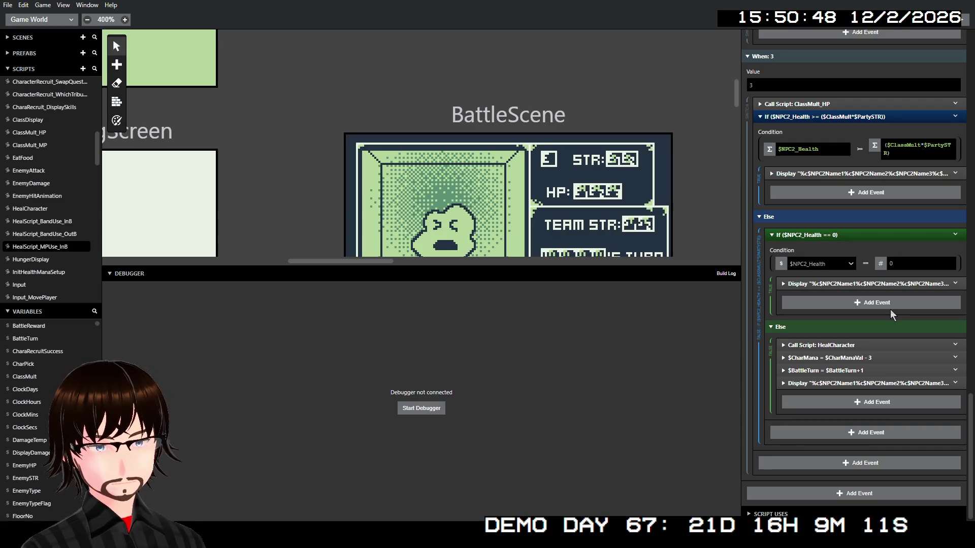
{"action": "scroll", "coordinate": [892, 315], "scroll_direction": "up", "scroll_amount": 15}
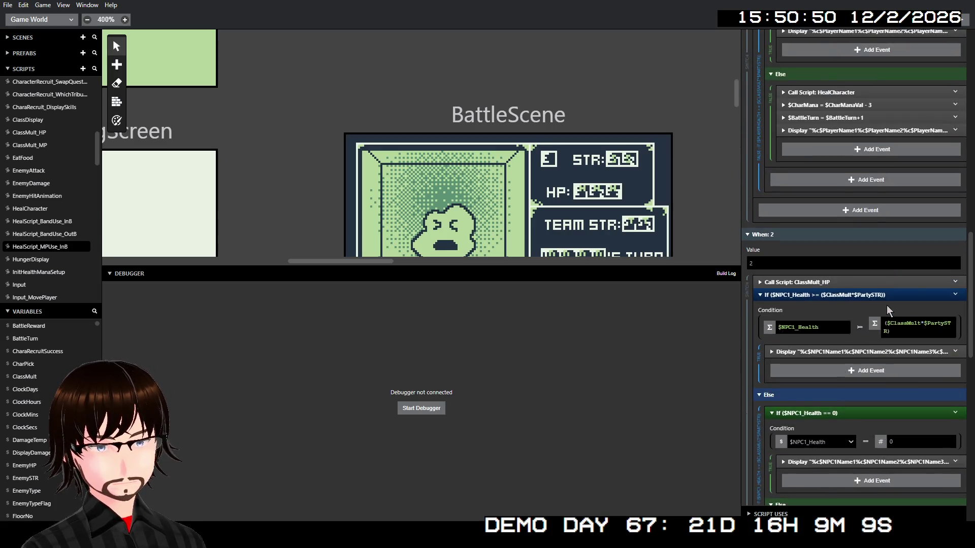
{"action": "scroll", "coordinate": [886, 309], "scroll_direction": "up", "scroll_amount": 4}
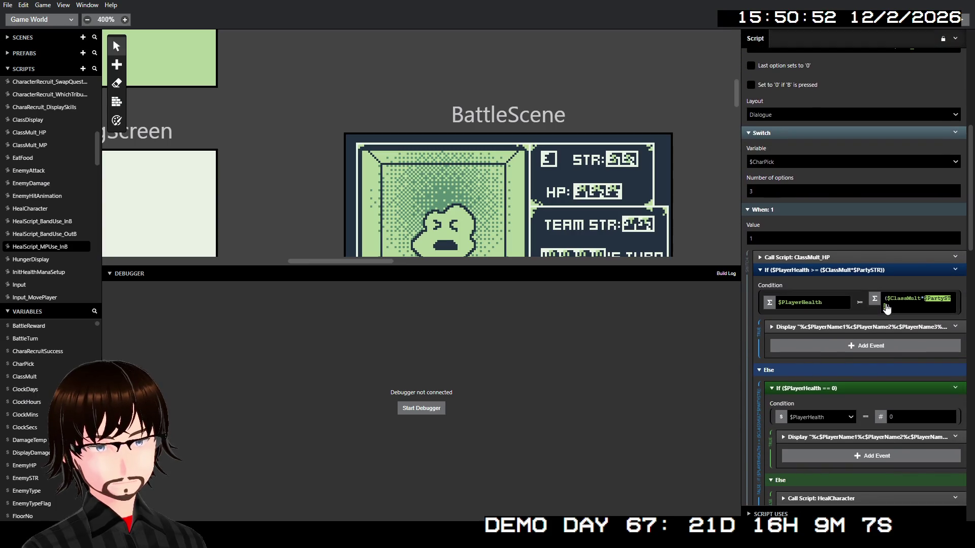
{"action": "scroll", "coordinate": [886, 308], "scroll_direction": "down", "scroll_amount": 6}
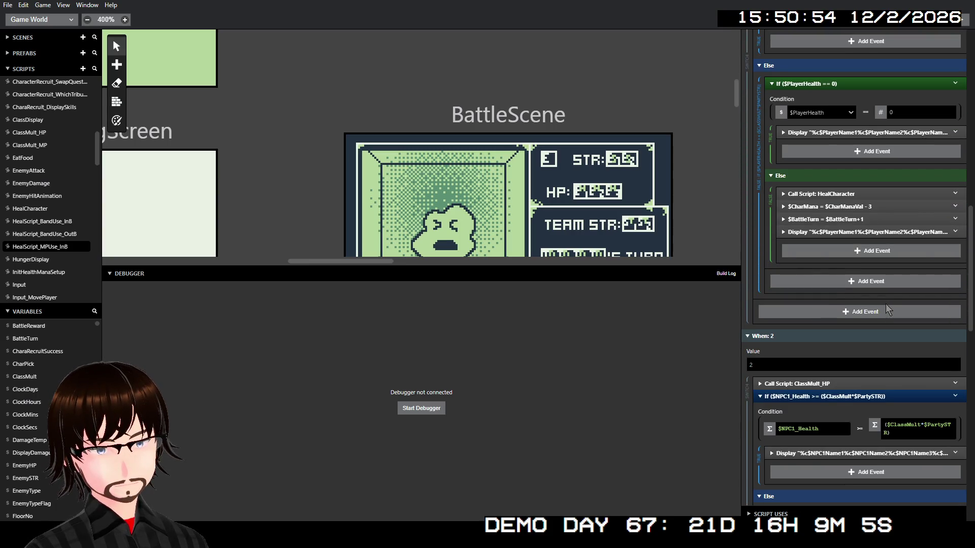
{"action": "left_click", "coordinate": [857, 231]}
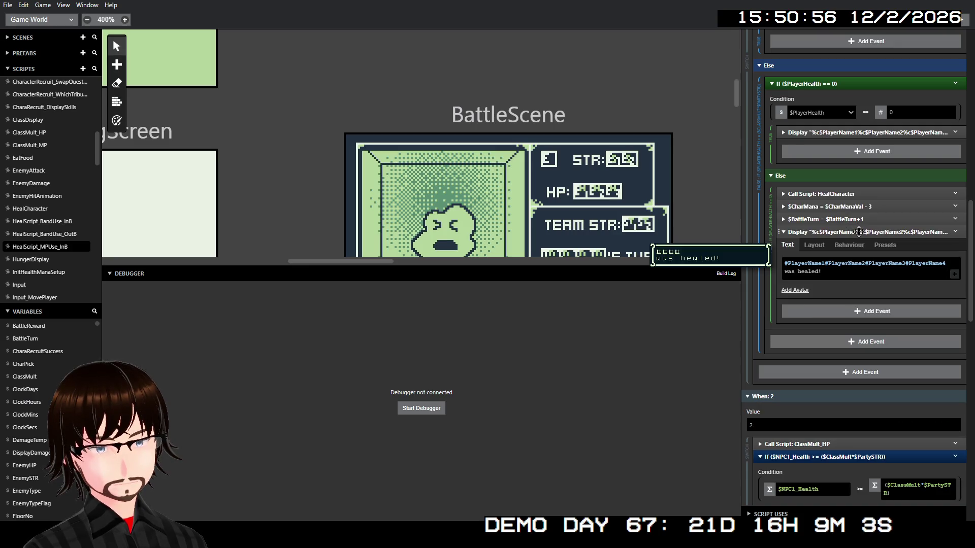
{"action": "left_click", "coordinate": [858, 232]}
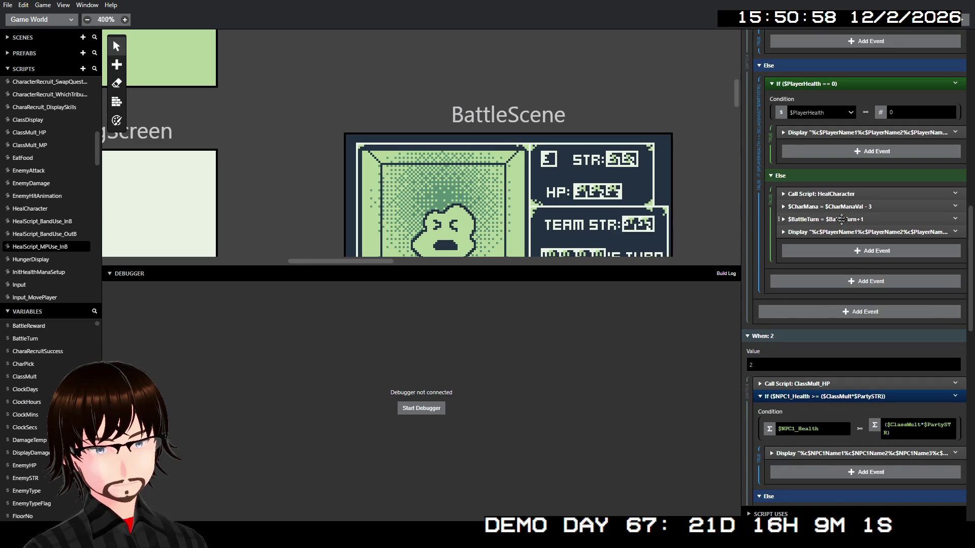
{"action": "left_click_drag", "start_coordinate": [841, 219], "coordinate": [847, 237]}
- Move the first NPC branch's $BattleTurn+1 below its heal message too
{"action": "scroll", "coordinate": [850, 254], "scroll_direction": "down", "scroll_amount": 5}
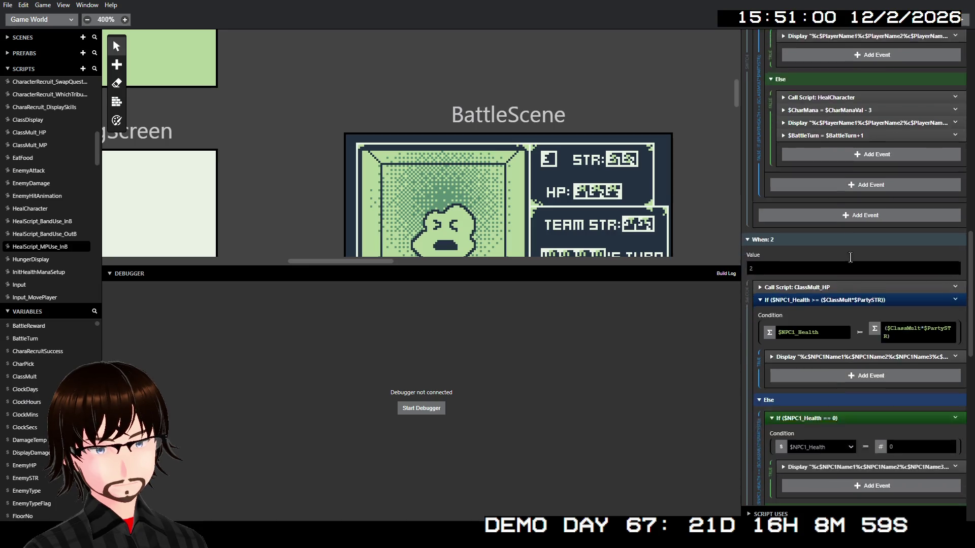
{"action": "scroll", "coordinate": [855, 282], "scroll_direction": "down", "scroll_amount": 3}
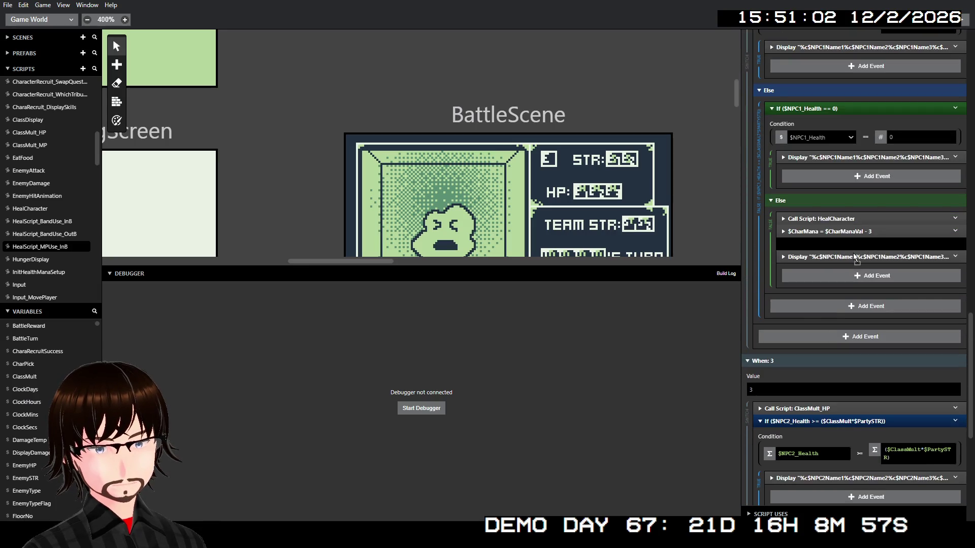
{"action": "scroll", "coordinate": [857, 281], "scroll_direction": "down", "scroll_amount": 5}
{"action": "scroll", "coordinate": [856, 281], "scroll_direction": "down", "scroll_amount": 3}
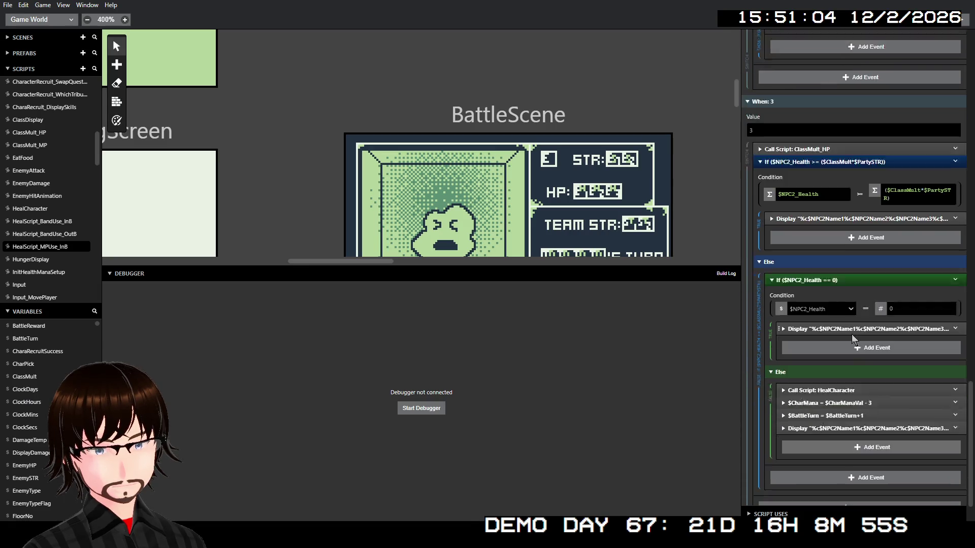
{"action": "left_click_drag", "start_coordinate": [863, 370], "coordinate": [870, 395]}
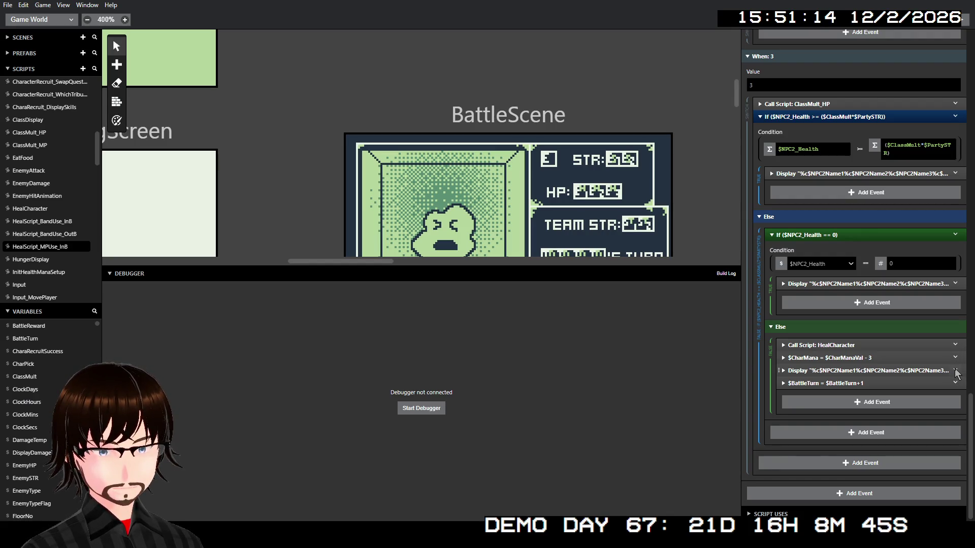
- Check the NPC2 branch's mana deduction, then open the options for its heal message
{"action": "left_click", "coordinate": [903, 357]}
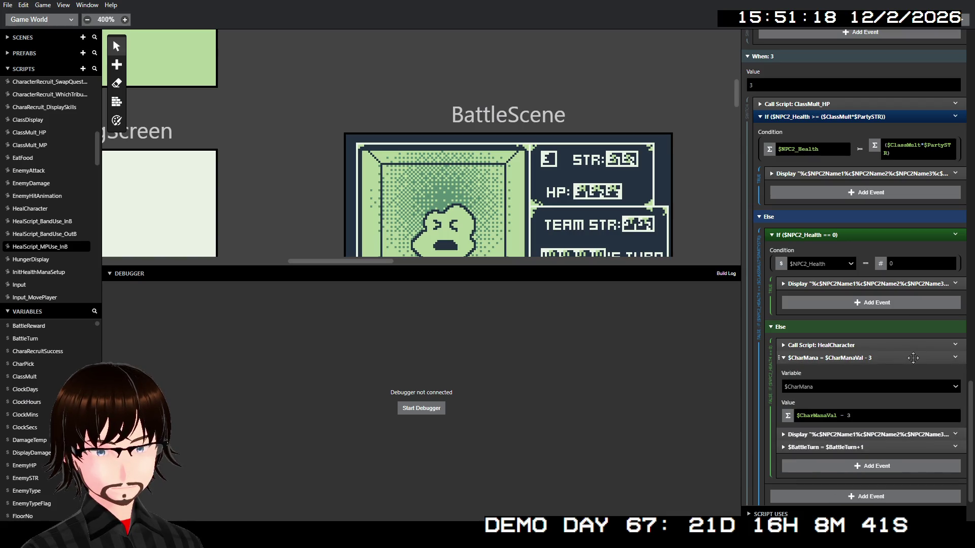
{"action": "left_click", "coordinate": [913, 358]}
{"action": "left_click", "coordinate": [955, 370]}
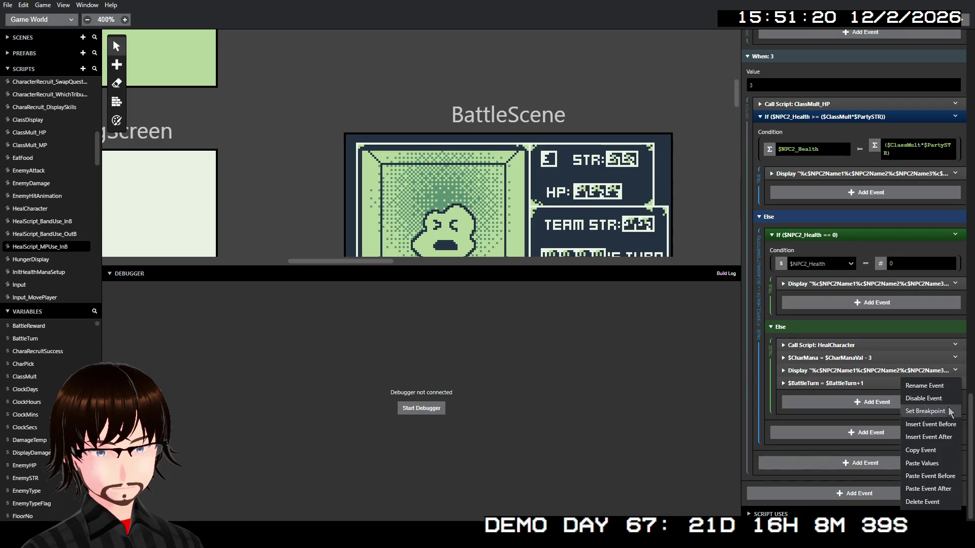
- Insert a BattleScene_UpdateMP call after the NPC2 heal message with PartyMemberNo $BattleTurn and CharMP $CharMana
{"action": "left_click", "coordinate": [947, 437]}
{"action": "left_click", "coordinate": [687, 217]}
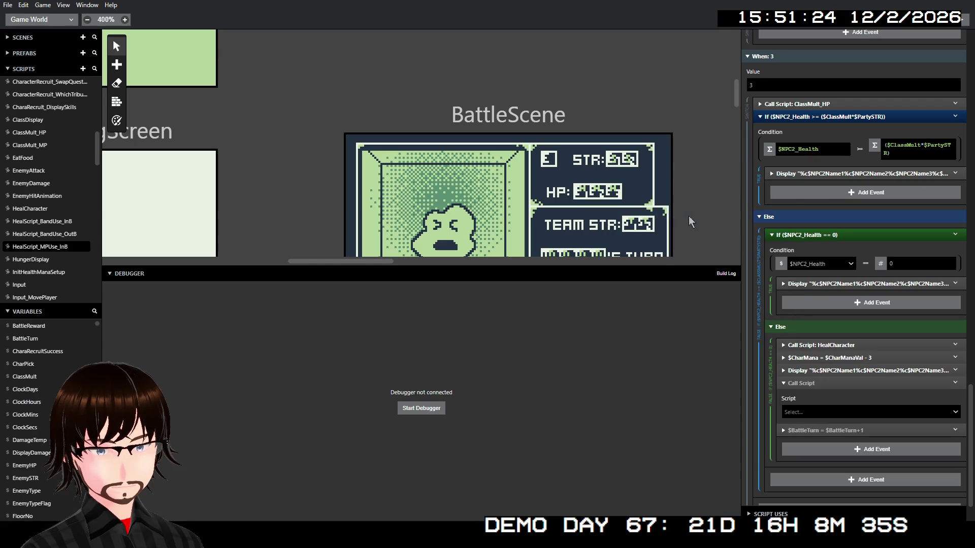
{"action": "left_click", "coordinate": [822, 413]}
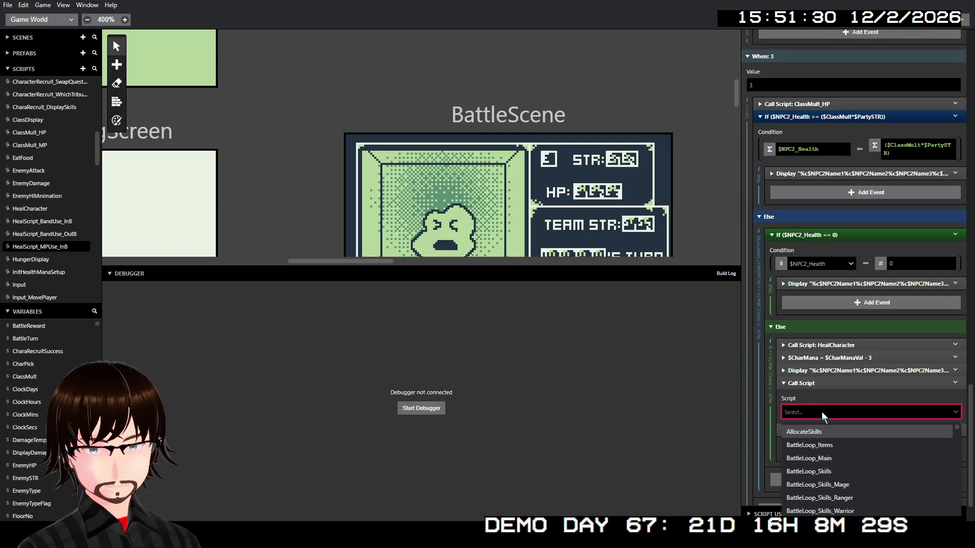
{"action": "type", "text": "up"}
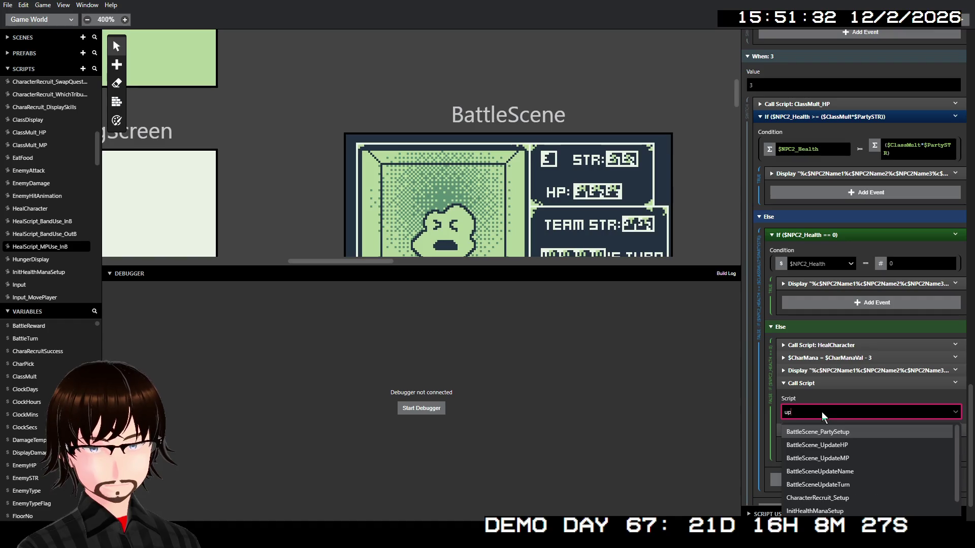
{"action": "left_click", "coordinate": [859, 459]}
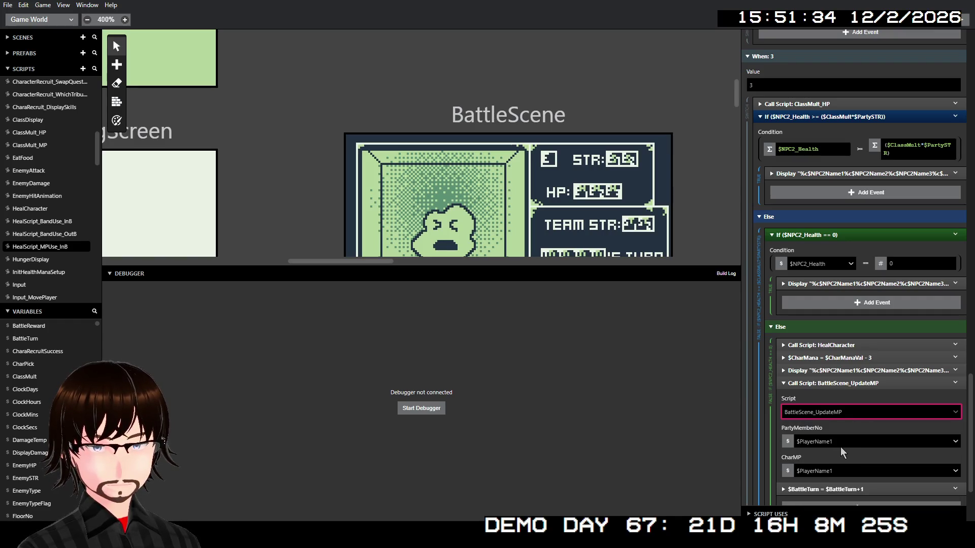
{"action": "left_click", "coordinate": [830, 444]}
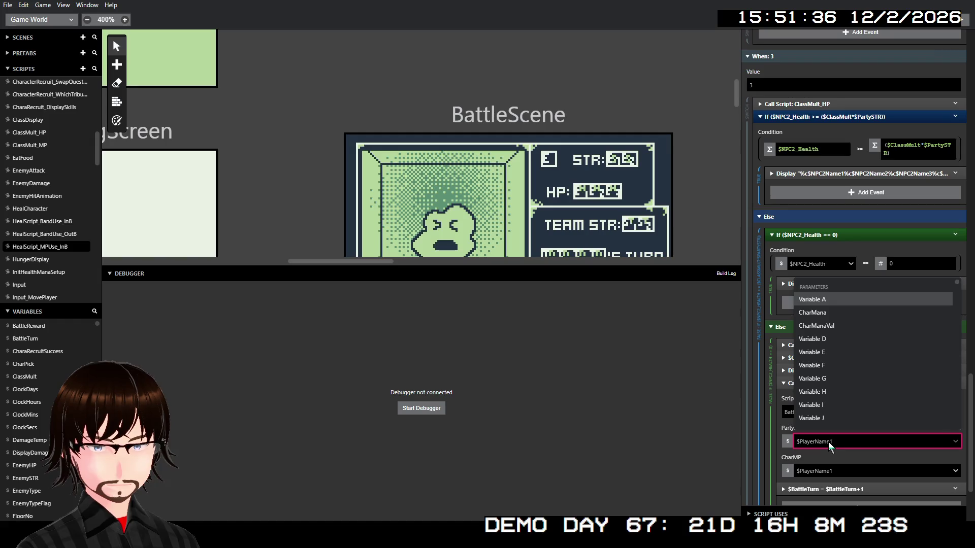
{"action": "type", "text": "ba"}
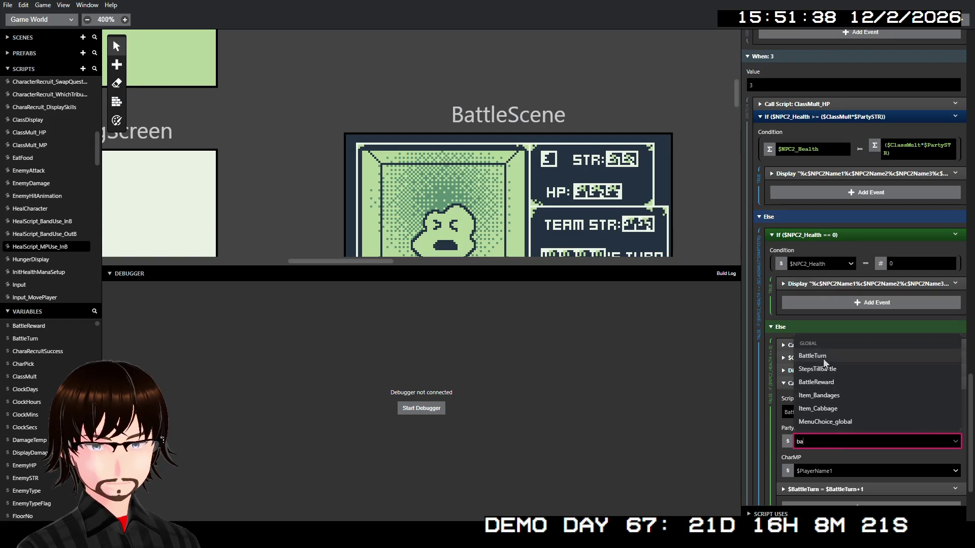
{"action": "left_click", "coordinate": [824, 362]}
{"action": "left_click", "coordinate": [837, 472]}
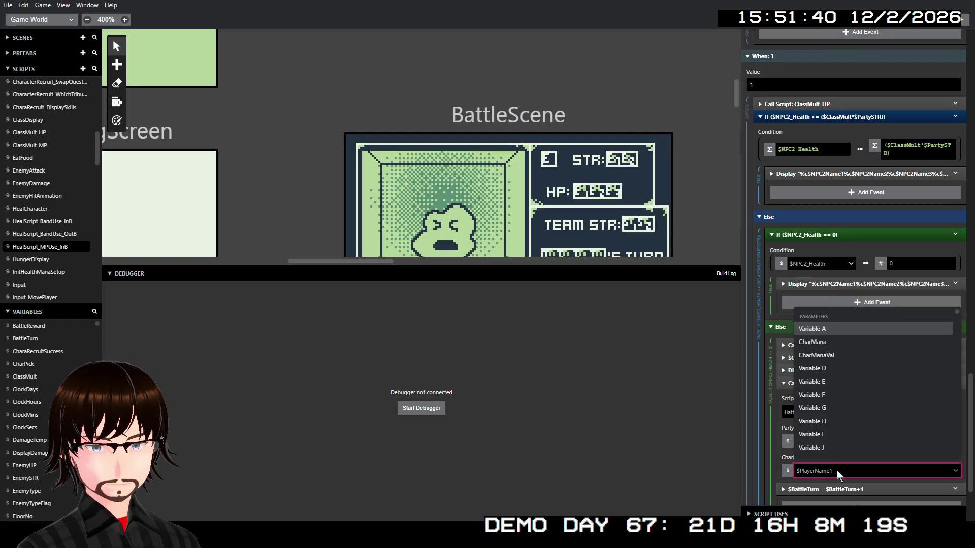
{"action": "left_click", "coordinate": [785, 458]}
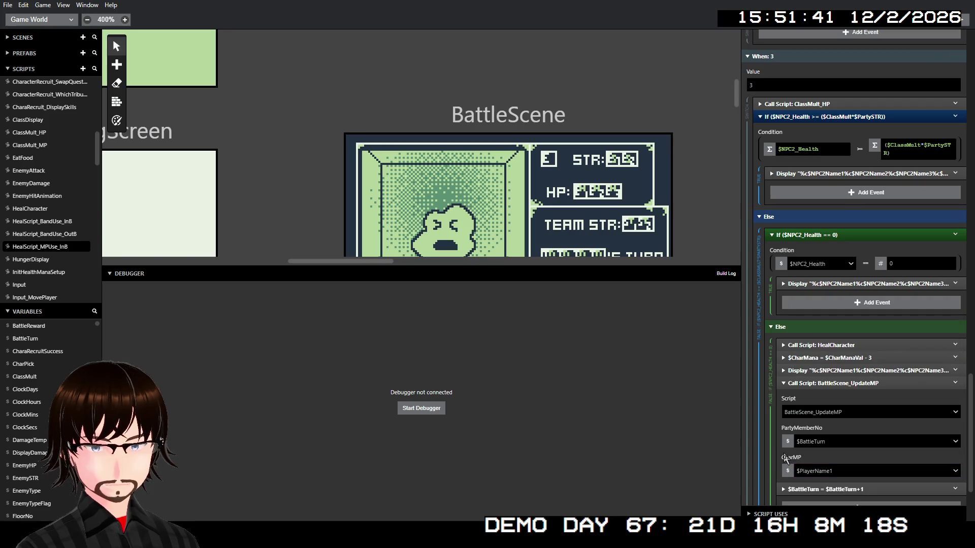
{"action": "left_click", "coordinate": [832, 471]}
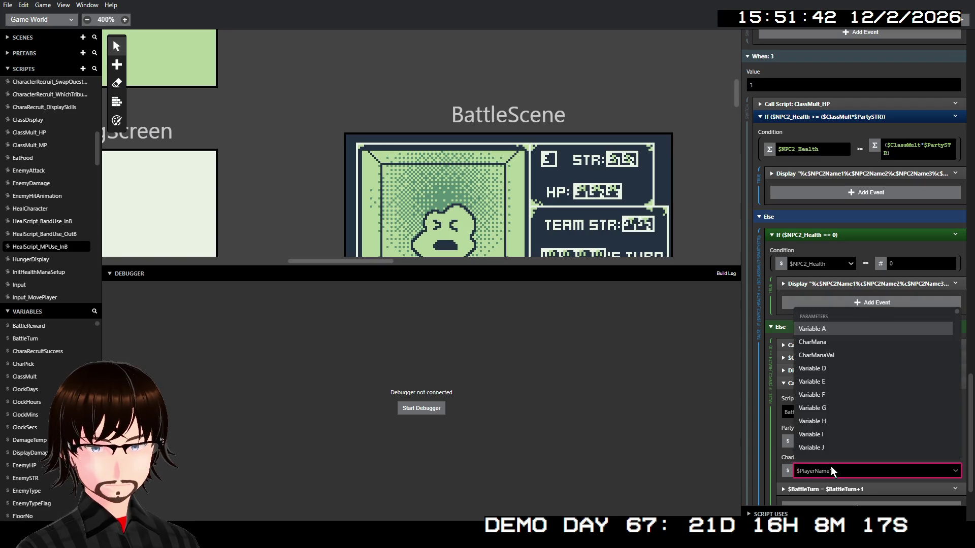
{"action": "left_click", "coordinate": [812, 343]}
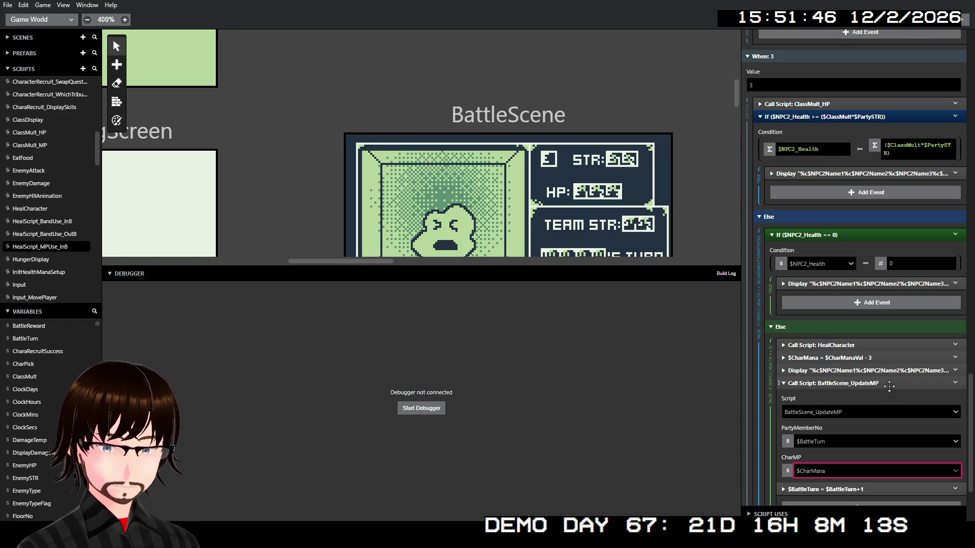
- Copy the new BattleScene_UpdateMP call event and collapse it
{"action": "left_click", "coordinate": [950, 384]}
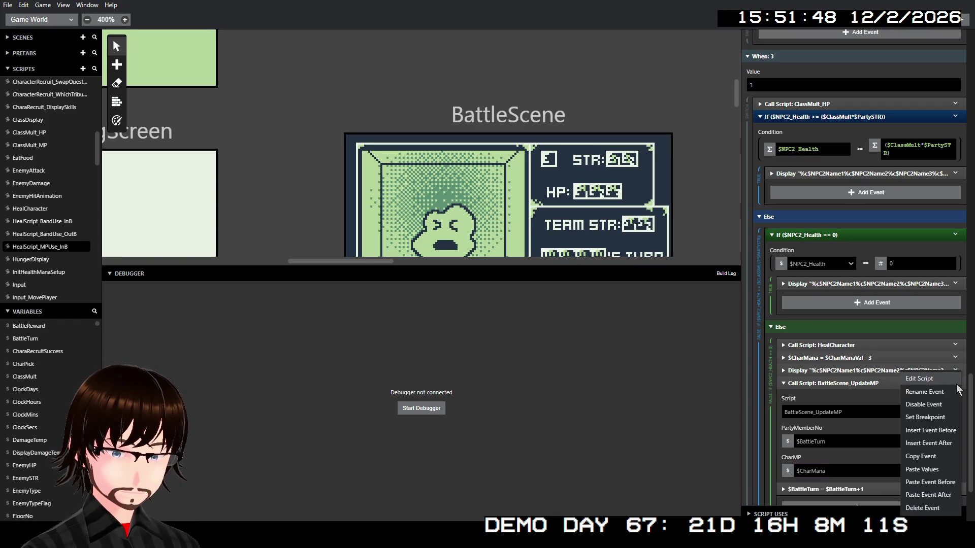
{"action": "left_click", "coordinate": [937, 457]}
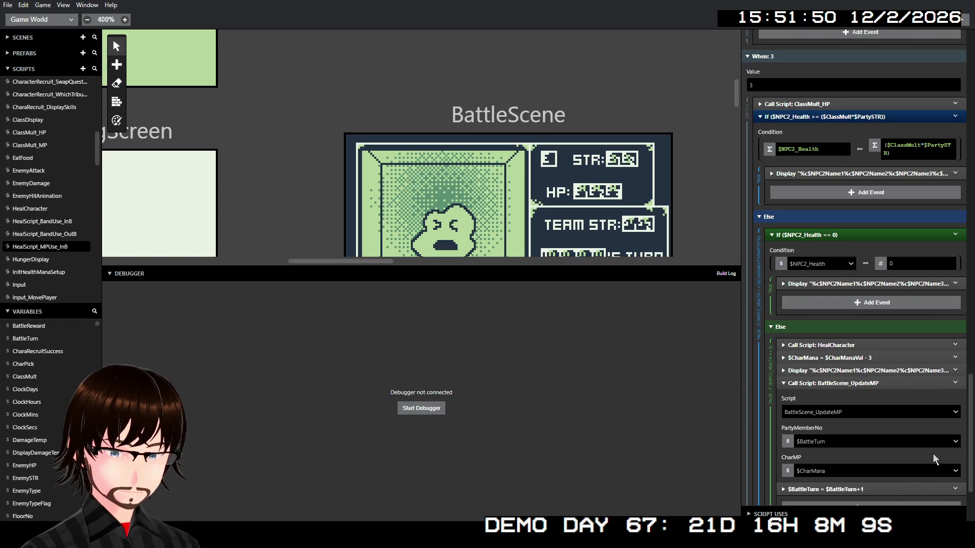
{"action": "left_click", "coordinate": [893, 385]}
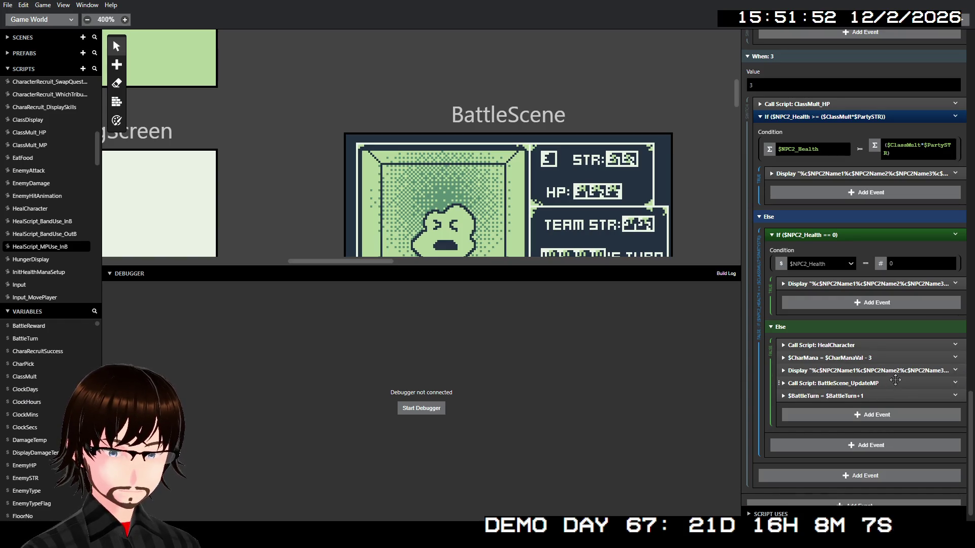
{"action": "scroll", "coordinate": [896, 380], "scroll_direction": "up", "scroll_amount": 5}
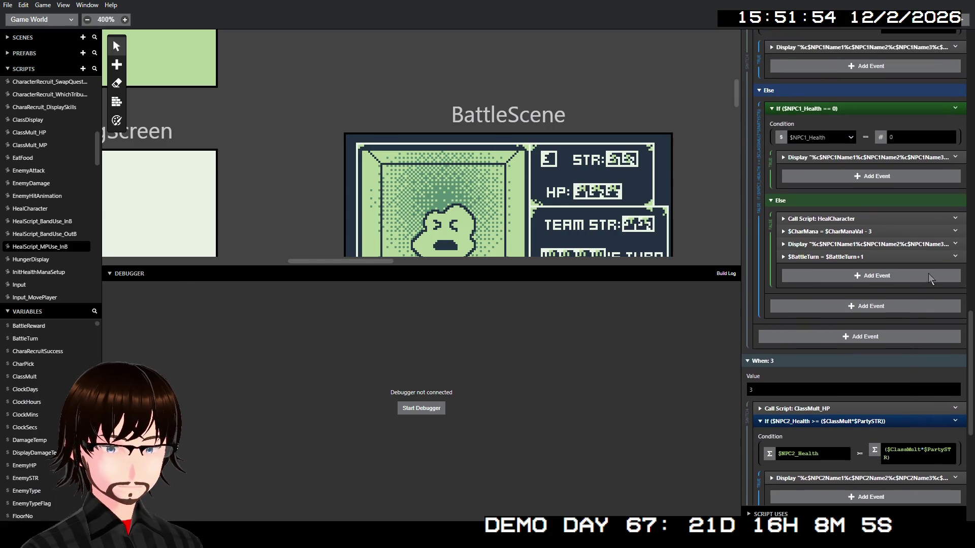
- Paste the UpdateMP call before the first NPC branch's $BattleTurn increment
{"action": "left_click", "coordinate": [955, 256]}
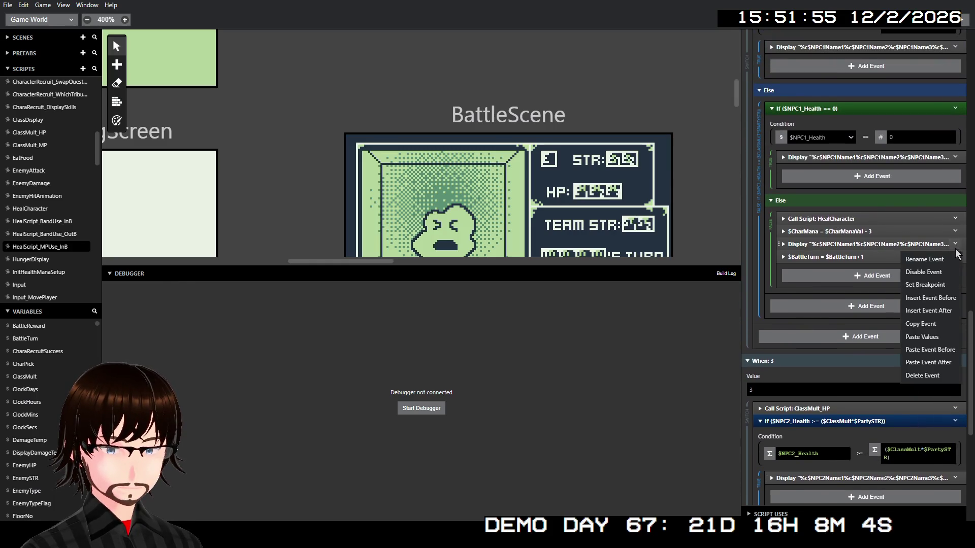
{"action": "left_click", "coordinate": [951, 349]}
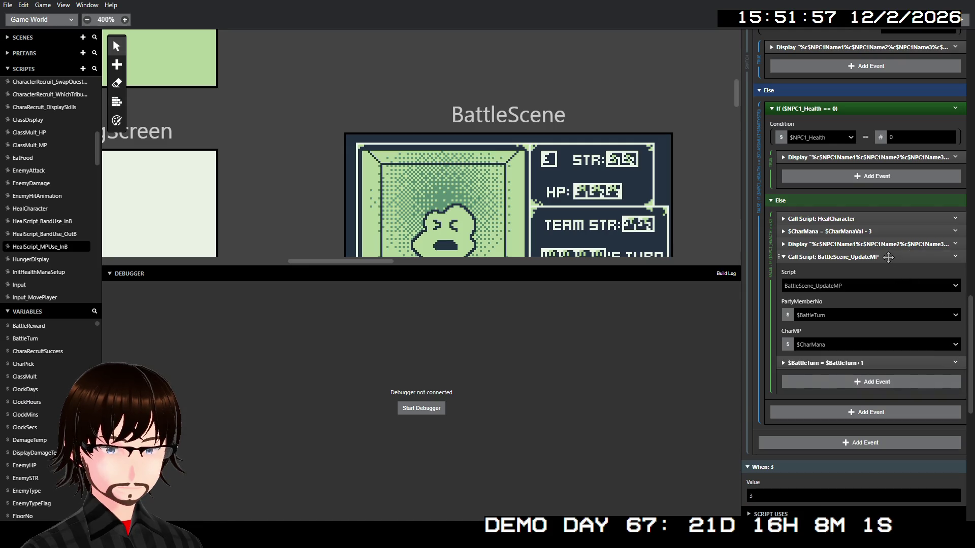
{"action": "scroll", "coordinate": [893, 257], "scroll_direction": "up", "scroll_amount": 10}
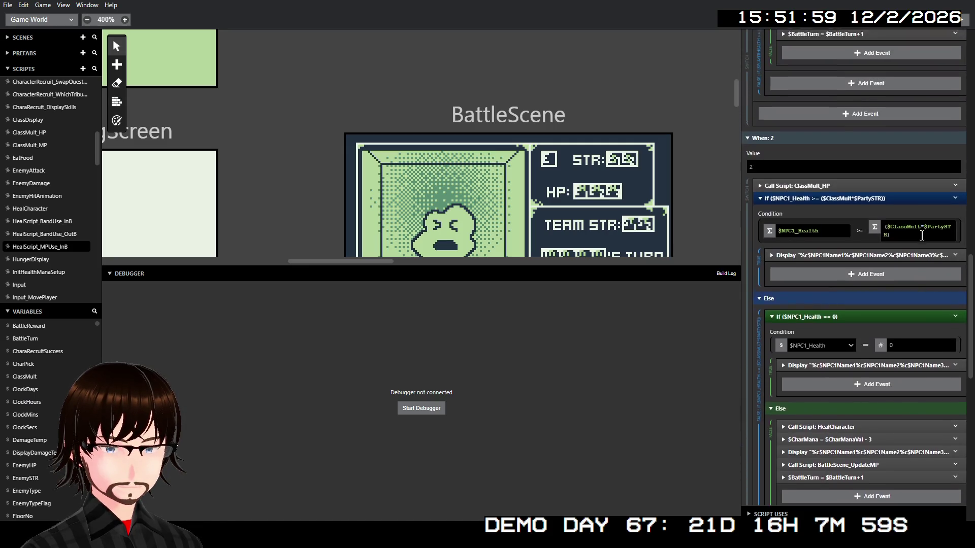
{"action": "scroll", "coordinate": [940, 252], "scroll_direction": "up", "scroll_amount": 3}
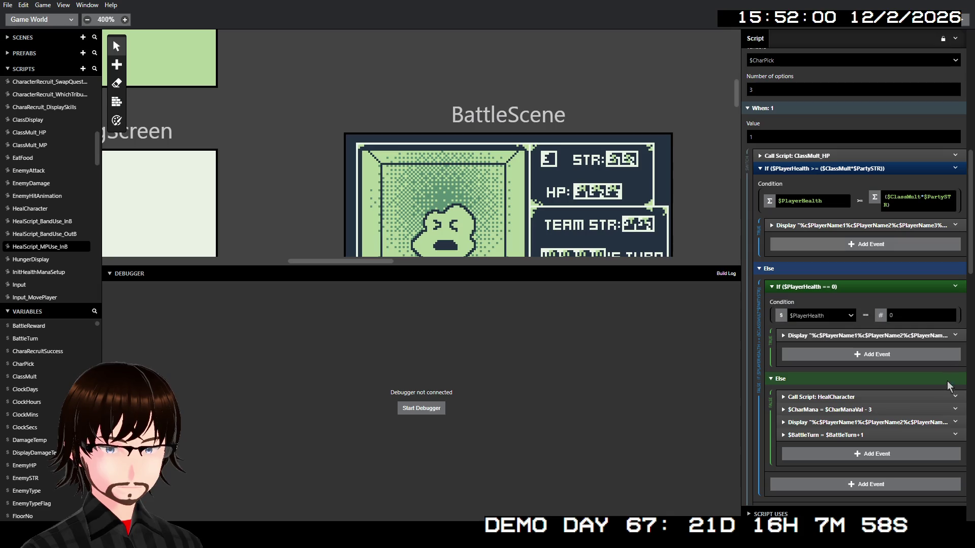
- Paste the UpdateMP call after the player branch's heal message and collapse it
{"action": "left_click", "coordinate": [956, 423]}
{"action": "left_click", "coordinate": [927, 495]}
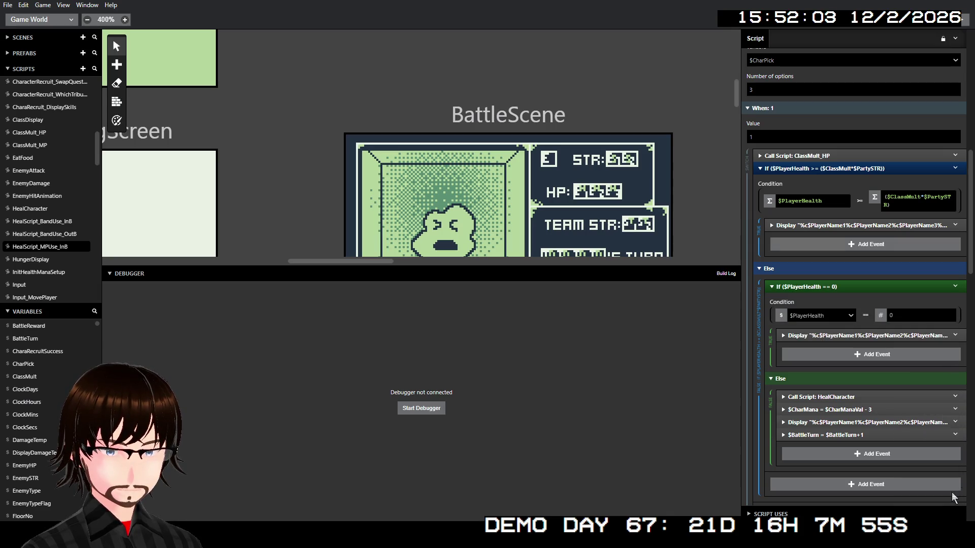
{"action": "left_click", "coordinate": [888, 435]}
{"action": "scroll", "coordinate": [901, 356], "scroll_direction": "down", "scroll_amount": 10}
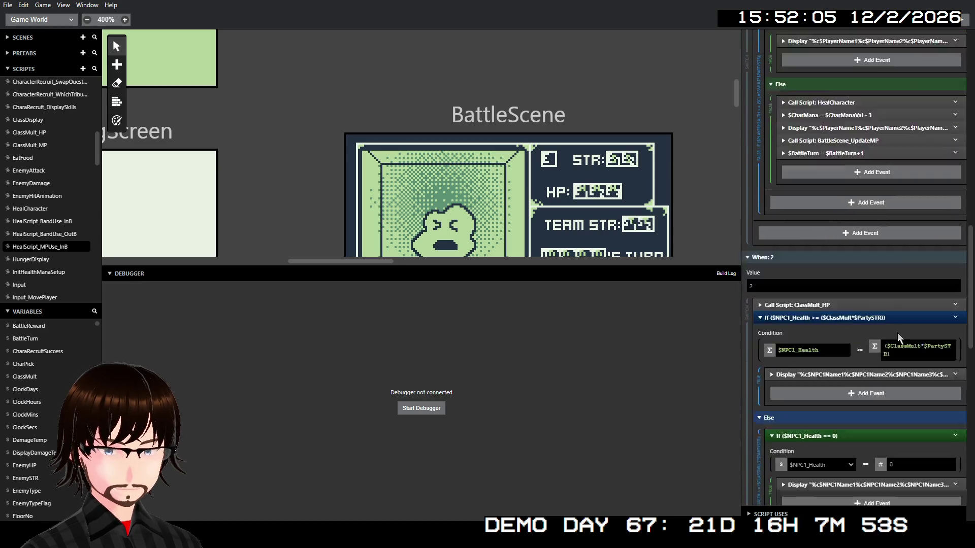
{"action": "scroll", "coordinate": [899, 332], "scroll_direction": "down", "scroll_amount": 2}
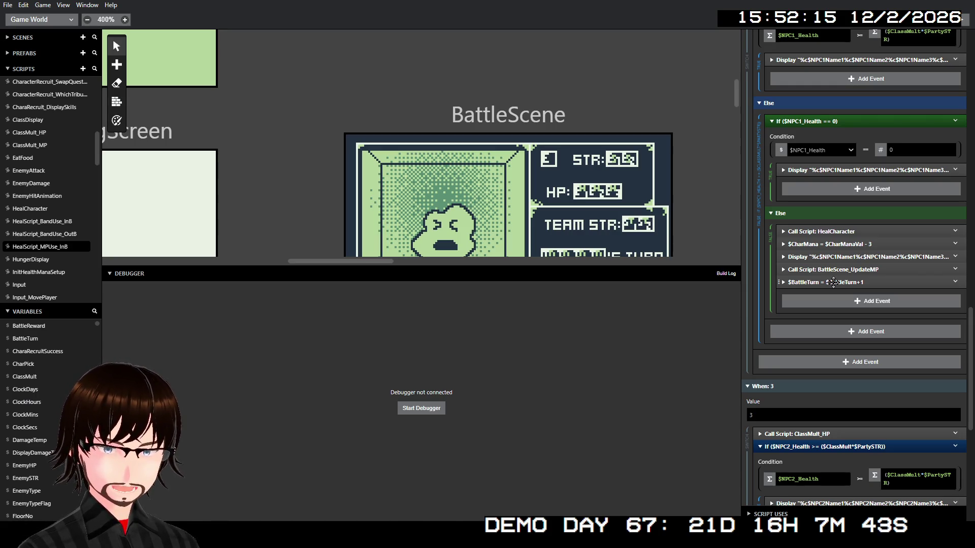
{"action": "scroll", "coordinate": [833, 282], "scroll_direction": "down", "scroll_amount": 6}
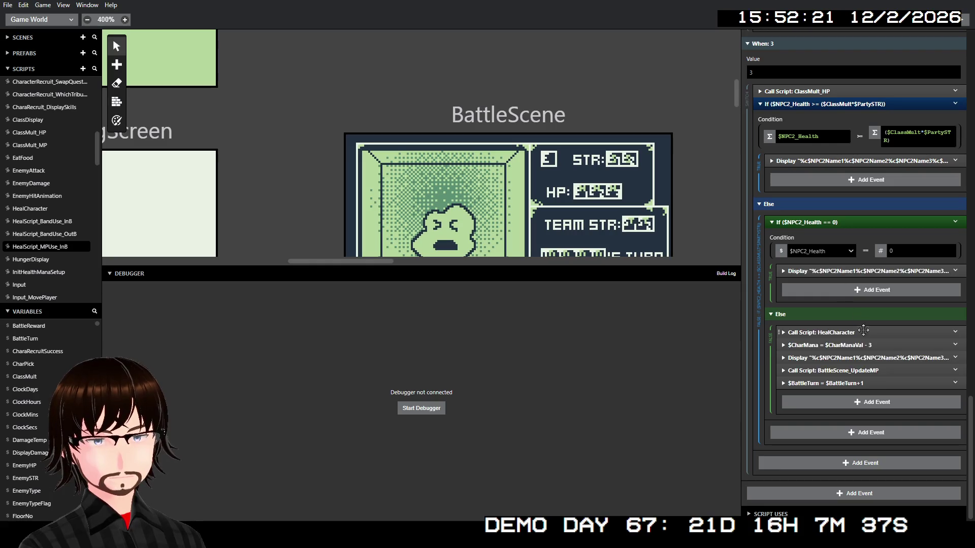
{"action": "scroll", "coordinate": [863, 330], "scroll_direction": "up", "scroll_amount": 15}
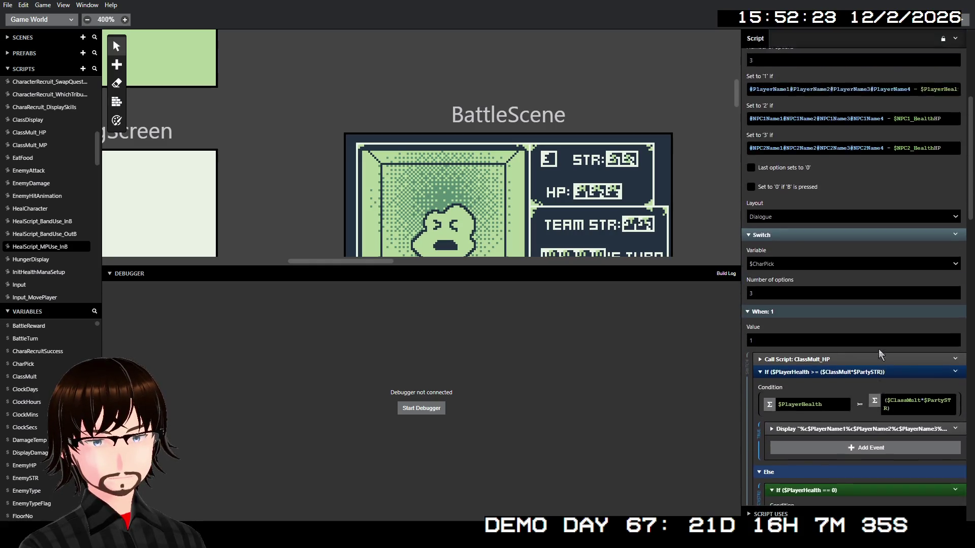
{"action": "scroll", "coordinate": [879, 352], "scroll_direction": "up", "scroll_amount": 4}
{"action": "scroll", "coordinate": [892, 423], "scroll_direction": "up", "scroll_amount": 1}
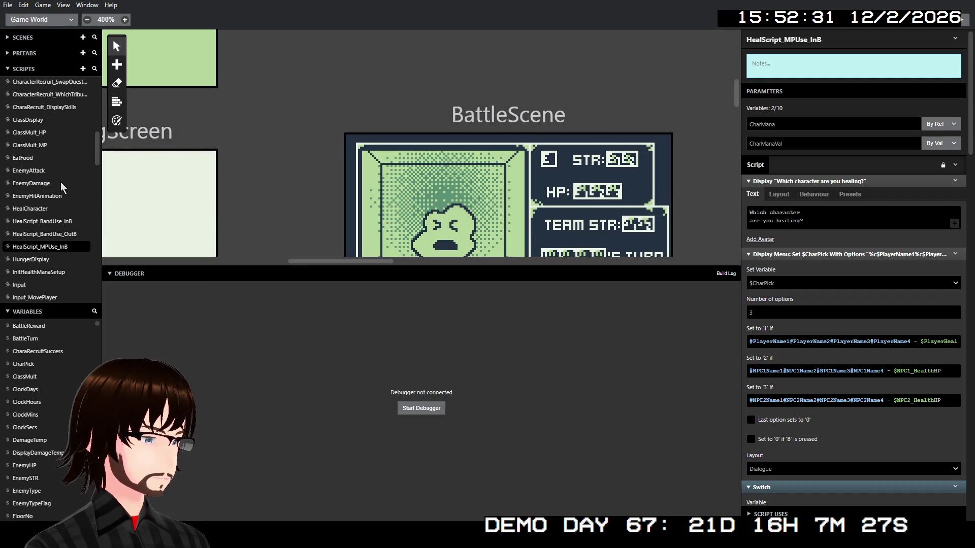
- In MageSkills_Ice, set the EnemyDamage call's PartyNo to $BattleTurn
{"action": "scroll", "coordinate": [62, 188], "scroll_direction": "down", "scroll_amount": 15}
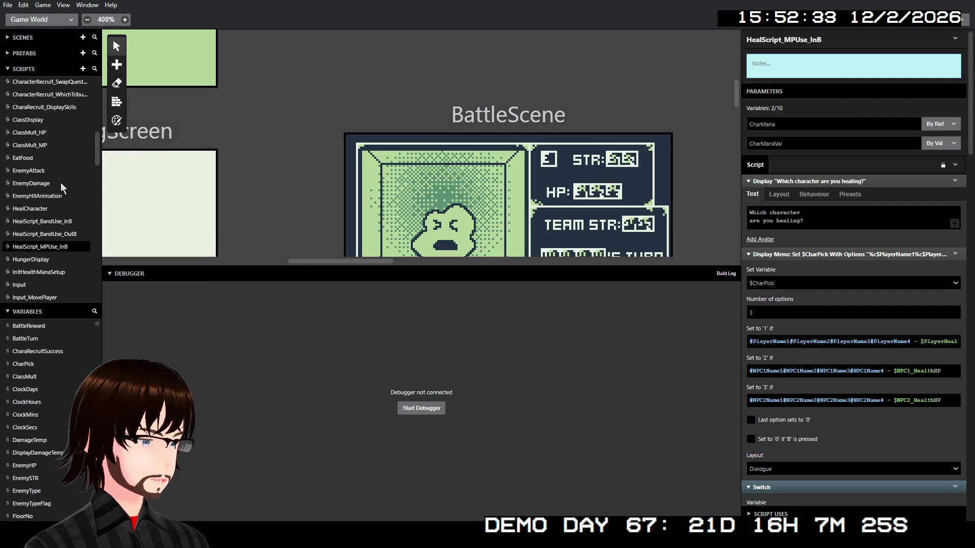
{"action": "scroll", "coordinate": [68, 196], "scroll_direction": "down", "scroll_amount": 10}
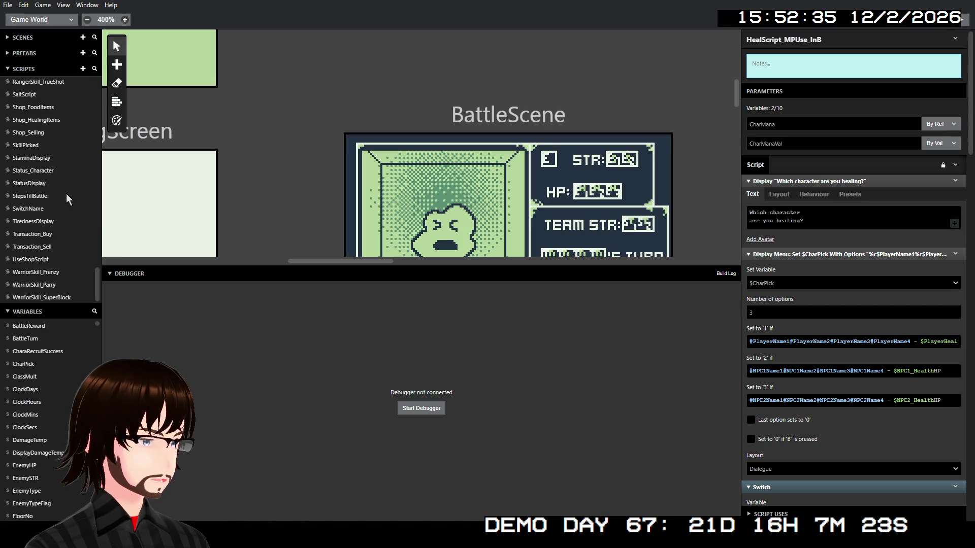
{"action": "scroll", "coordinate": [68, 198], "scroll_direction": "up", "scroll_amount": 15}
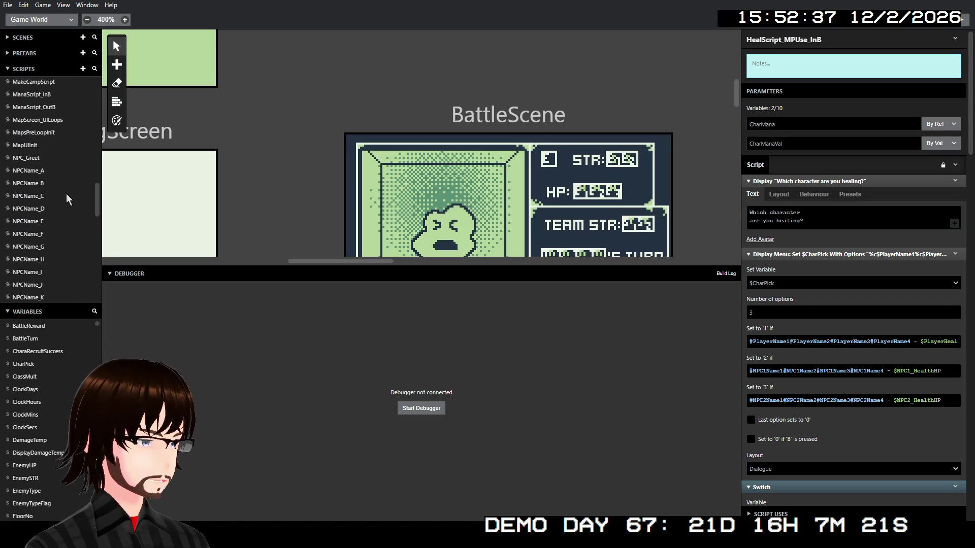
{"action": "scroll", "coordinate": [68, 198], "scroll_direction": "down", "scroll_amount": 2}
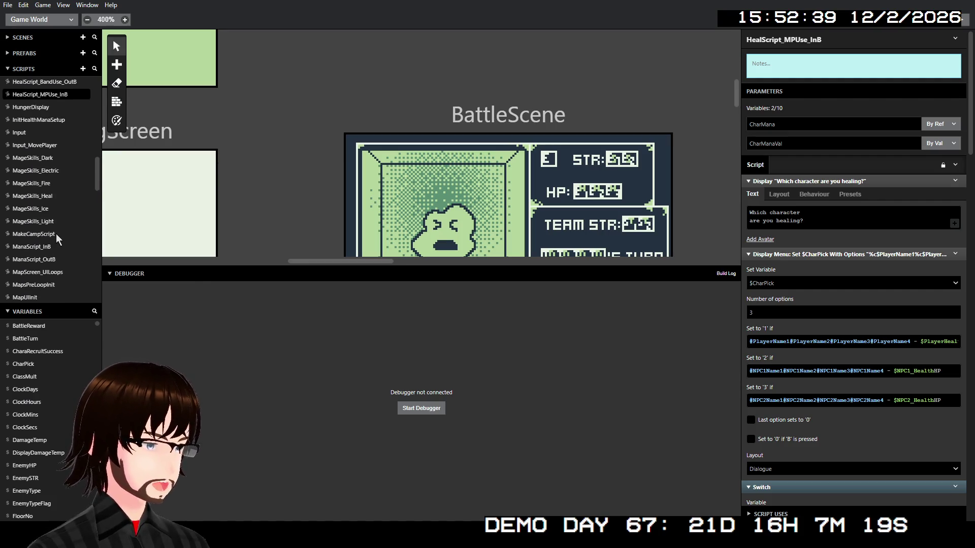
{"action": "left_click", "coordinate": [50, 208]}
{"action": "scroll", "coordinate": [873, 314], "scroll_direction": "down", "scroll_amount": 4}
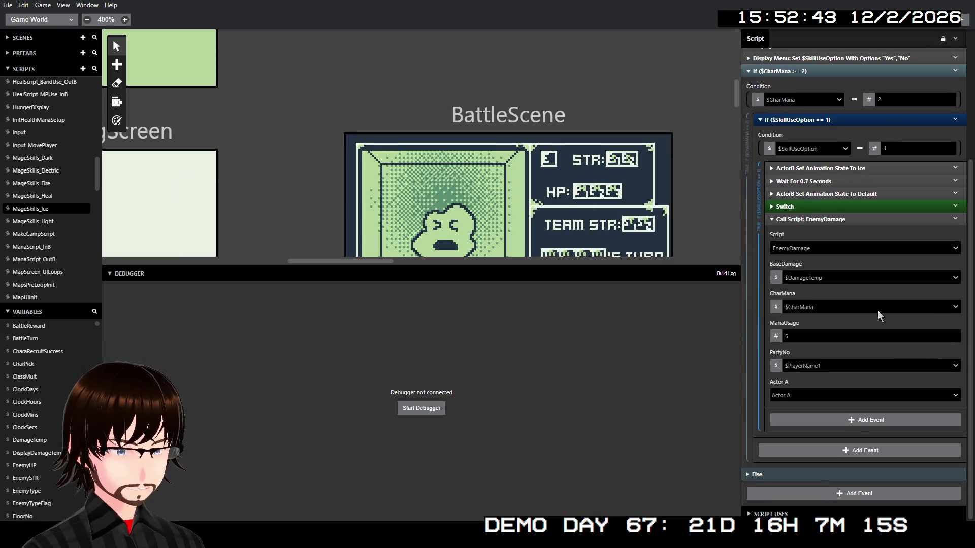
{"action": "left_click", "coordinate": [842, 367]}
{"action": "type", "text": "b"}
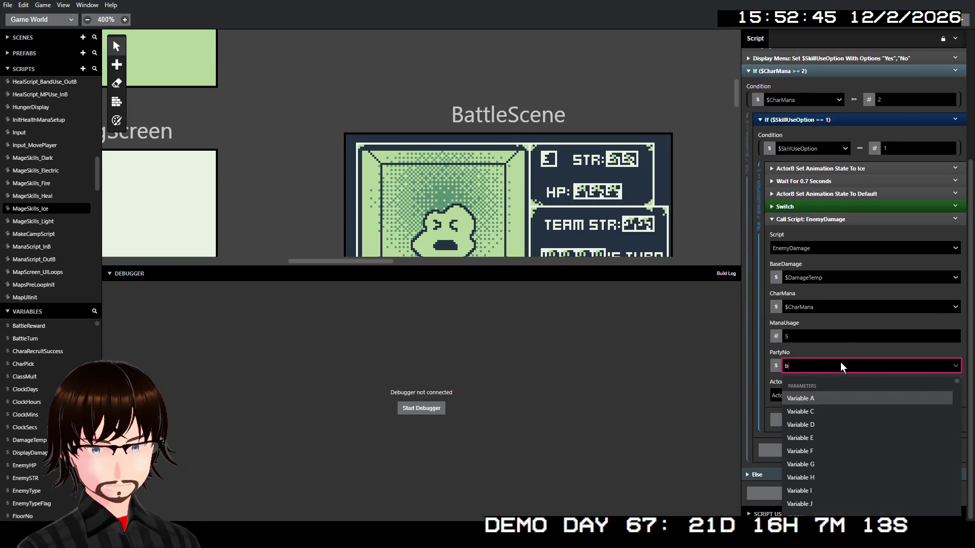
{"action": "type", "text": "at"}
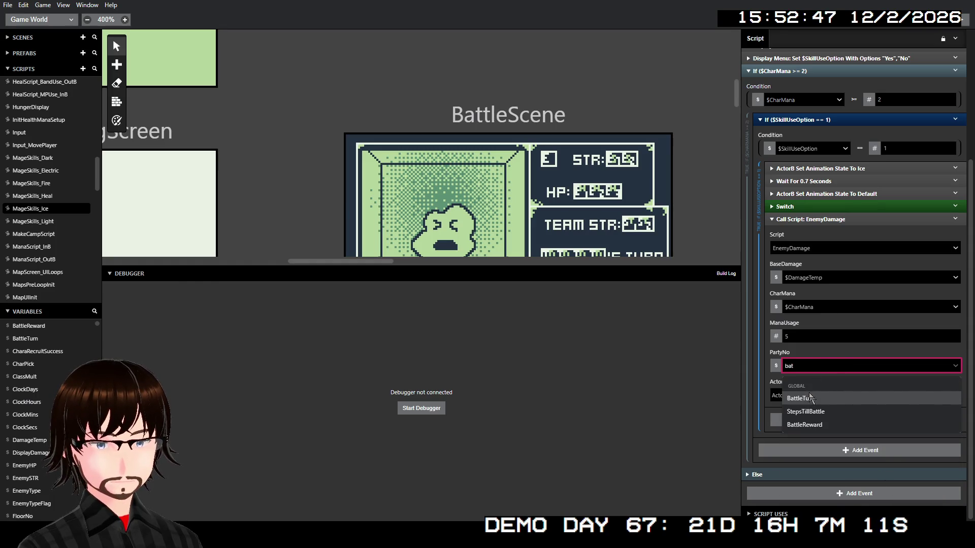
{"action": "key", "text": "Return"}
- In MageSkills_Light, set the EnemyDamage call's PartyNo to $BattleTurn
{"action": "left_click", "coordinate": [51, 222]}
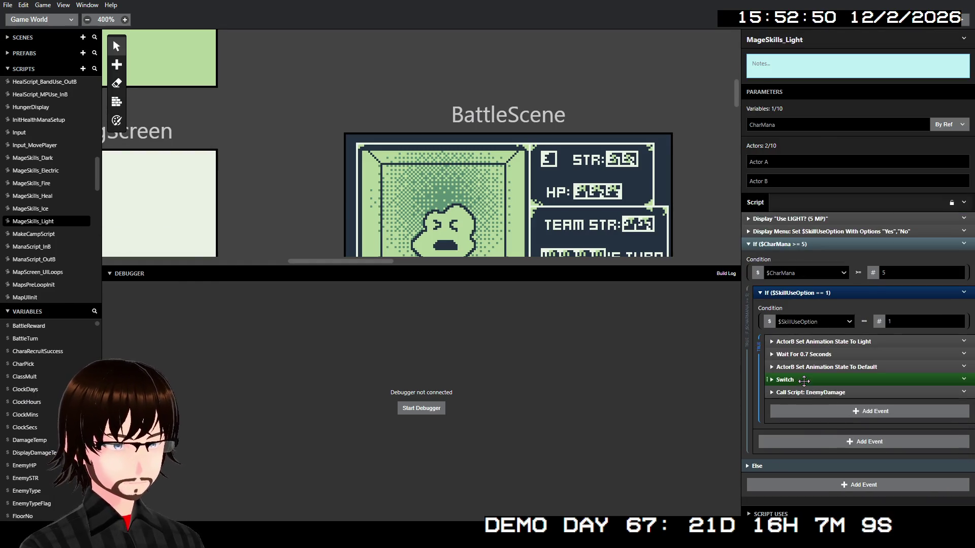
{"action": "left_click", "coordinate": [811, 392]}
{"action": "scroll", "coordinate": [833, 371], "scroll_direction": "down", "scroll_amount": 3}
{"action": "left_click", "coordinate": [830, 366]}
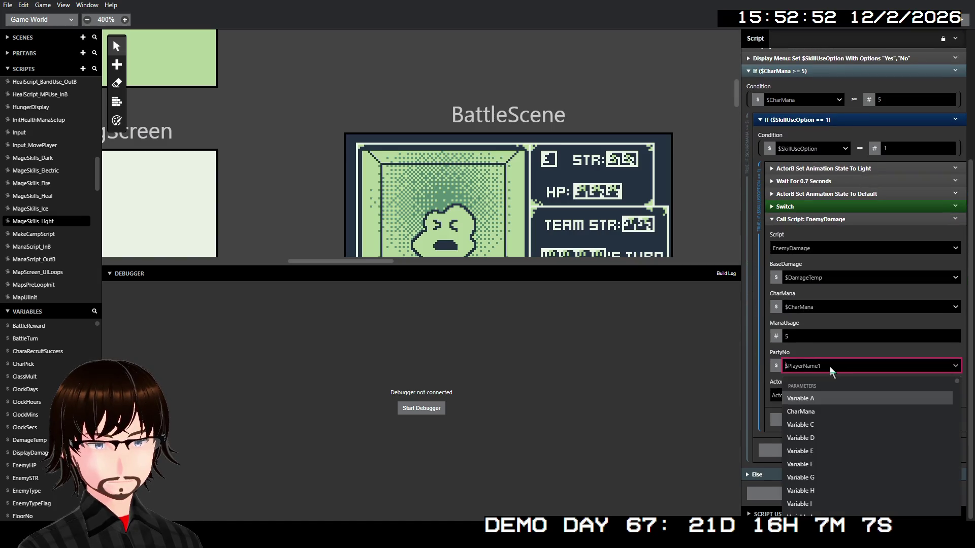
{"action": "type", "text": "bat"}
{"action": "left_click", "coordinate": [822, 404]}
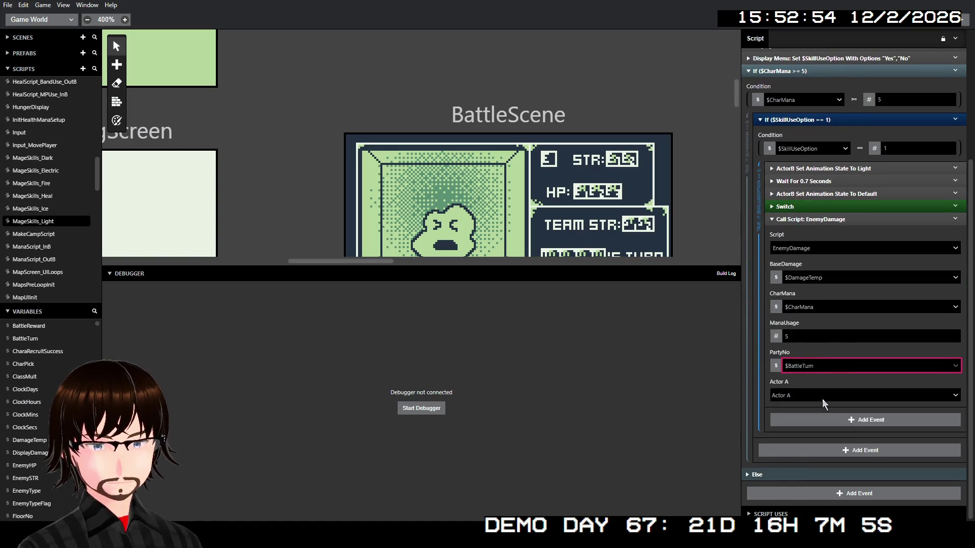
{"action": "scroll", "coordinate": [50, 218], "scroll_direction": "down", "scroll_amount": 10}
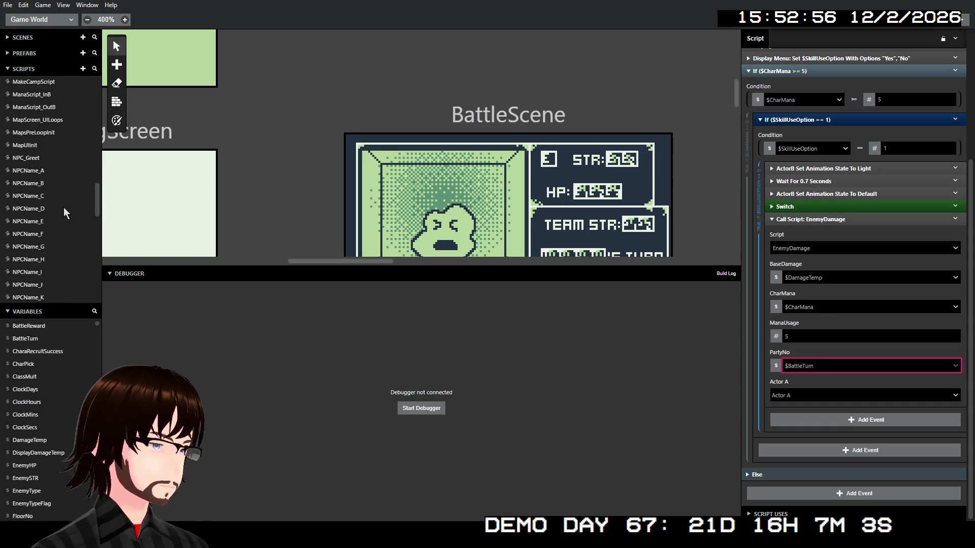
{"action": "scroll", "coordinate": [64, 213], "scroll_direction": "down", "scroll_amount": 5}
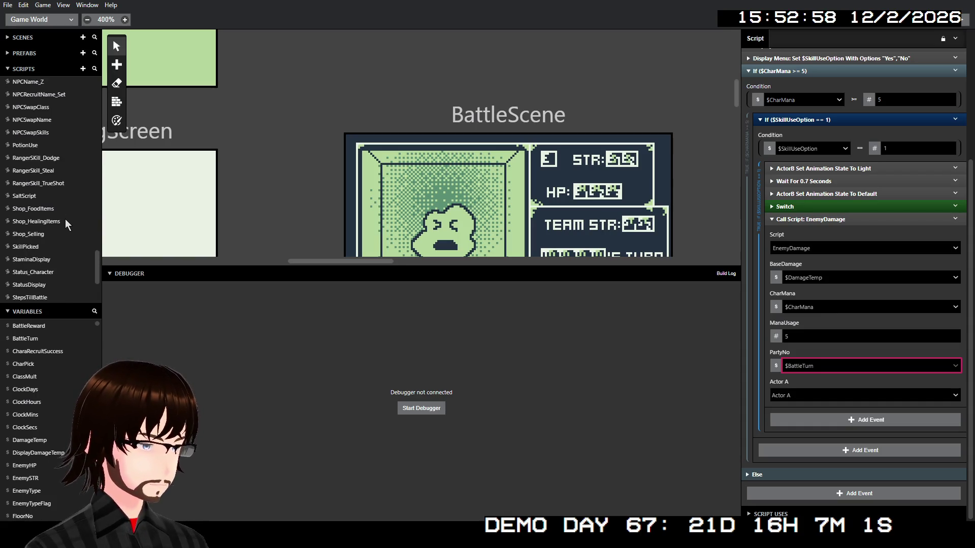
{"action": "scroll", "coordinate": [66, 225], "scroll_direction": "down", "scroll_amount": 4}
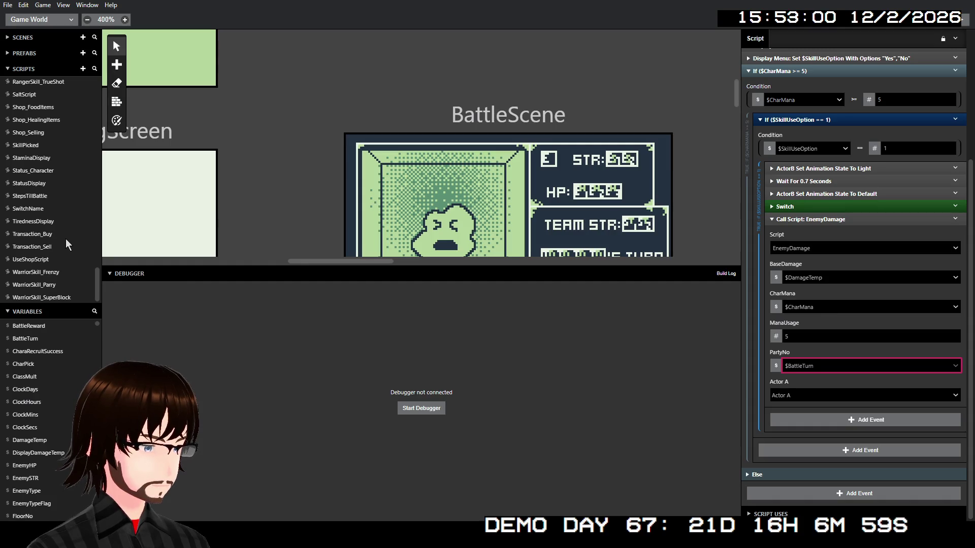
- In WarriorSkill_Frenzy, set the EnemyDamage call's PartyNo to $BattleTurn
{"action": "left_click", "coordinate": [58, 272]}
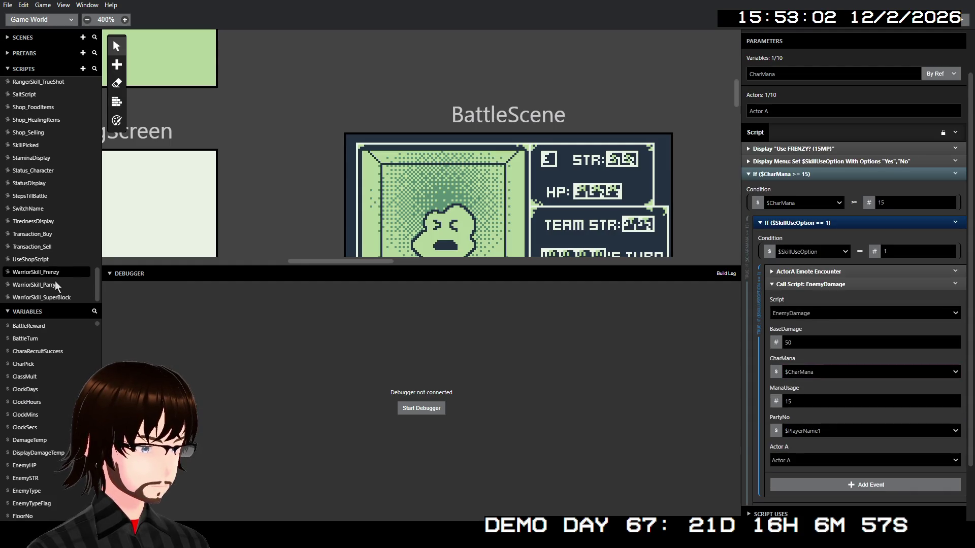
{"action": "scroll", "coordinate": [838, 355], "scroll_direction": "down", "scroll_amount": 2}
{"action": "left_click", "coordinate": [820, 367]}
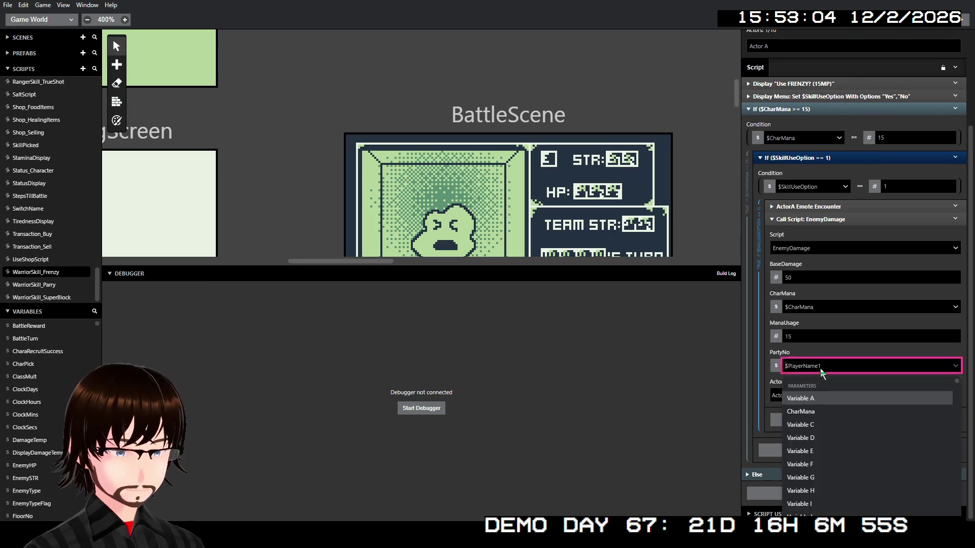
{"action": "type", "text": "battle"}
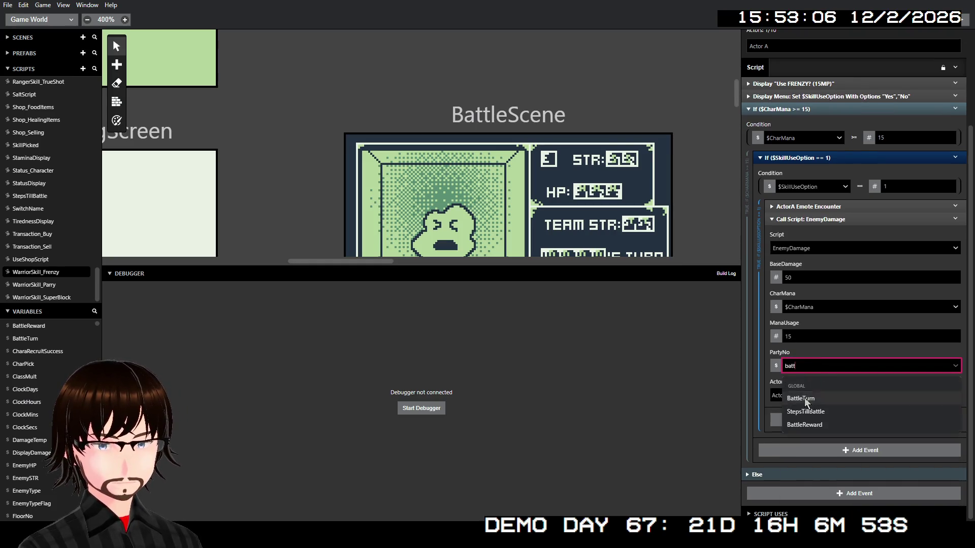
{"action": "left_click", "coordinate": [807, 406]}
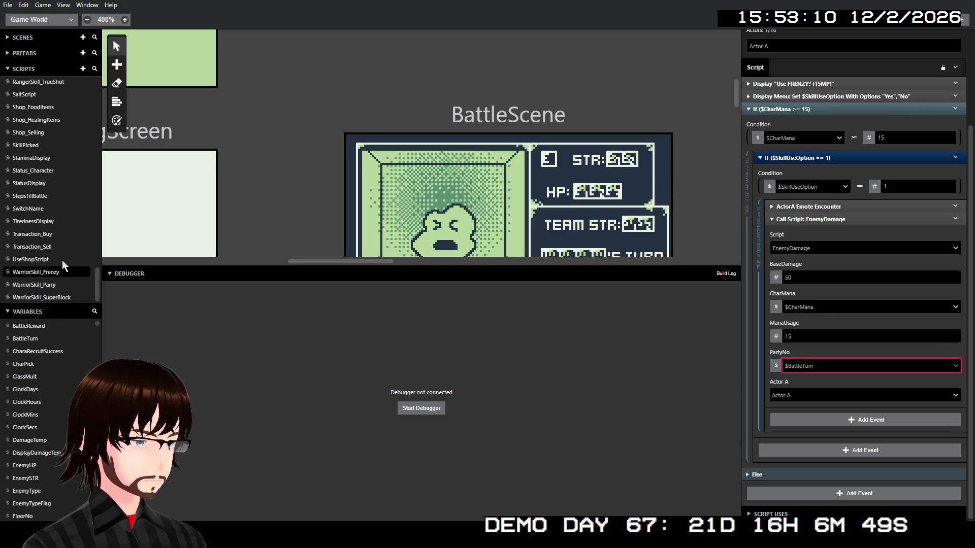
{"action": "scroll", "coordinate": [64, 253], "scroll_direction": "up", "scroll_amount": 4}
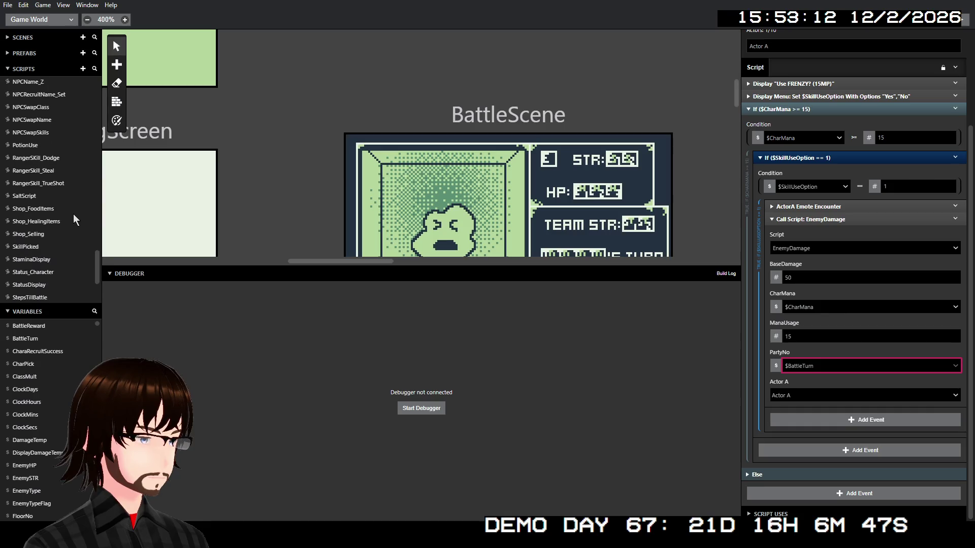
- In RangerSkill_TrueShot, set the EnemyDamage call's PartyNo to $BattleTurn
{"action": "left_click", "coordinate": [61, 183]}
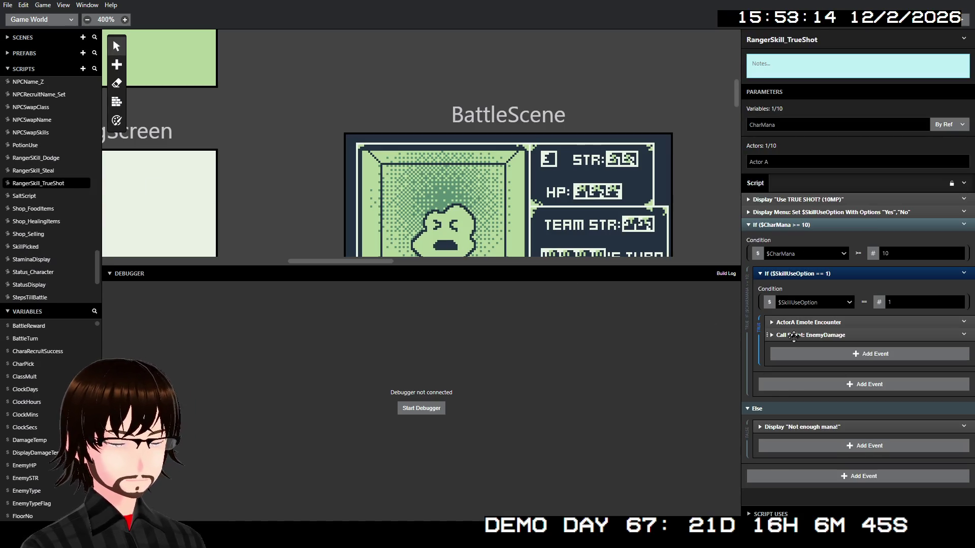
{"action": "scroll", "coordinate": [805, 353], "scroll_direction": "down", "scroll_amount": 2}
{"action": "left_click", "coordinate": [816, 380]}
{"action": "type", "text": "bat"}
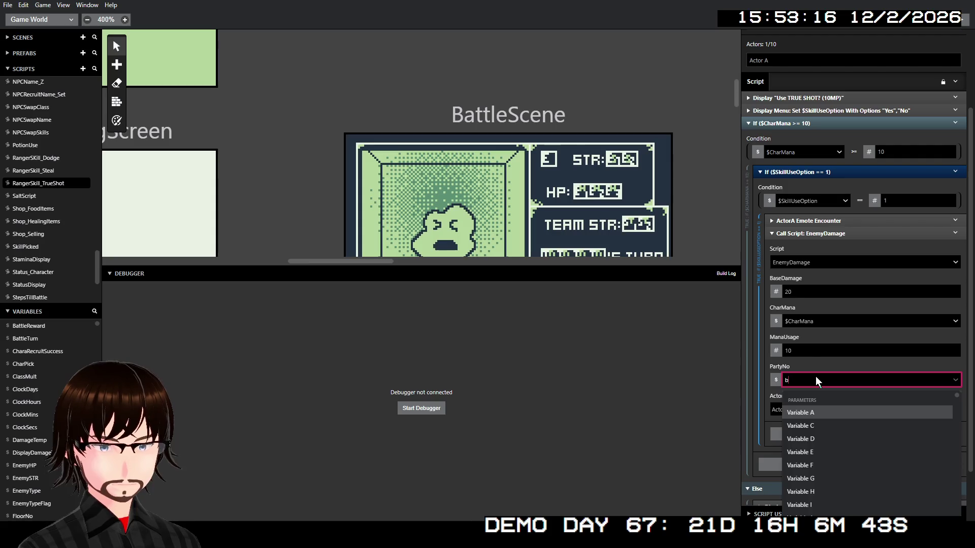
{"action": "left_click", "coordinate": [828, 412]}
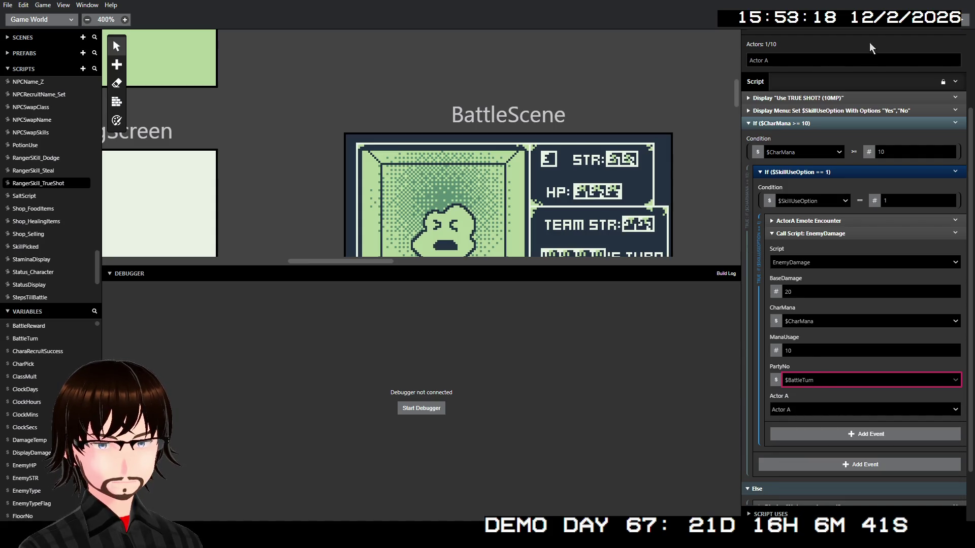
- Build and run the game with Ctrl+B, then walk up the stairs to floor 02
{"action": "key", "text": "ctrl+b"}
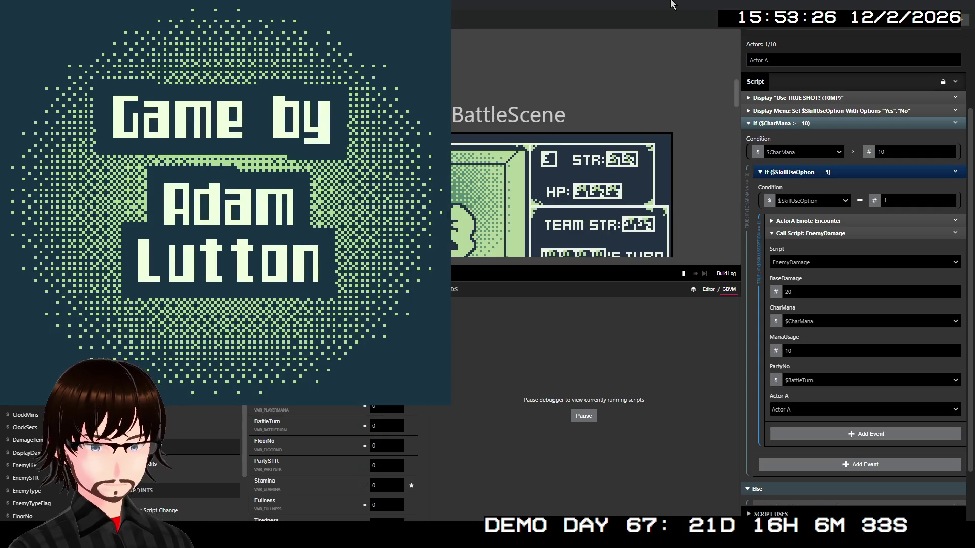
{"action": "key", "text": "z"}
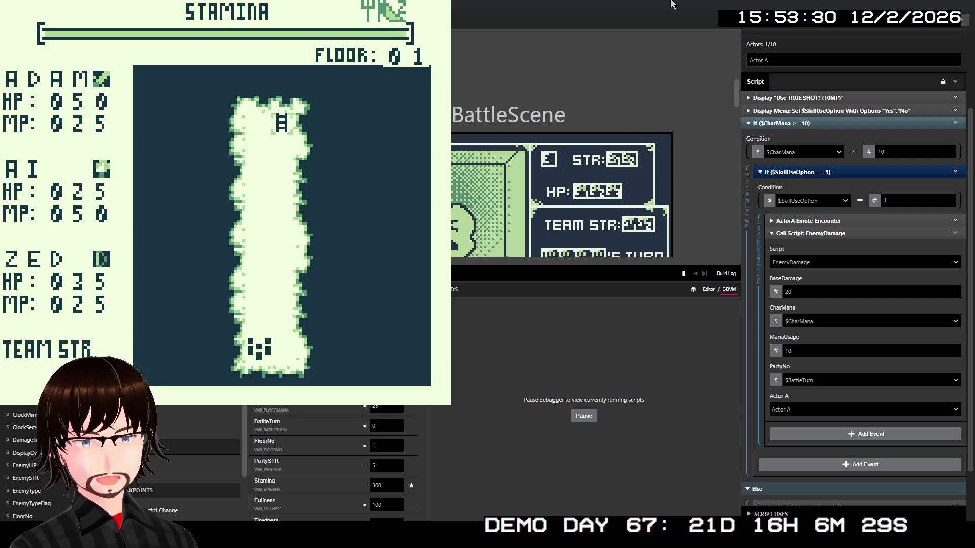
{"action": "key", "text": "Up"}
{"action": "key", "text": "Up"}
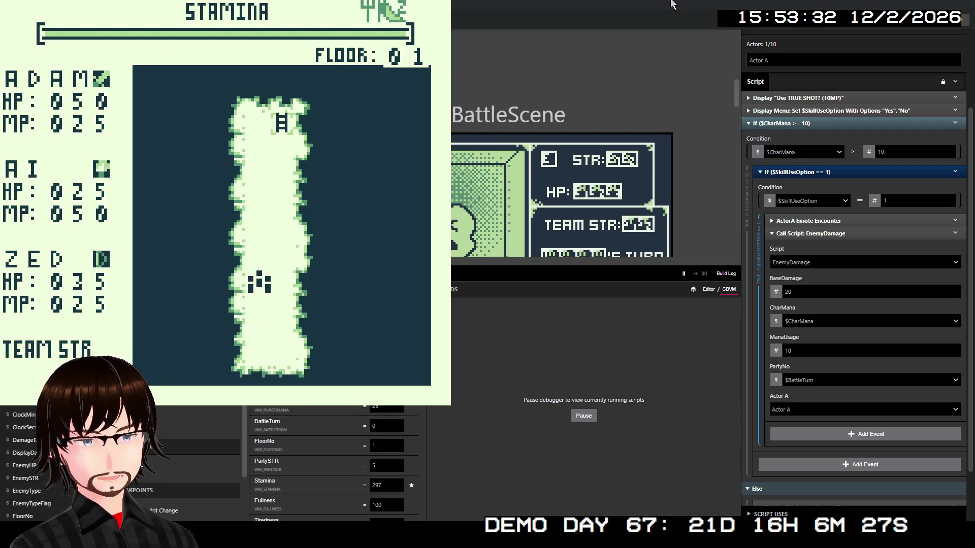
{"action": "key", "text": "Up"}
{"action": "key", "text": "Up"}
{"action": "key", "text": "Up"}
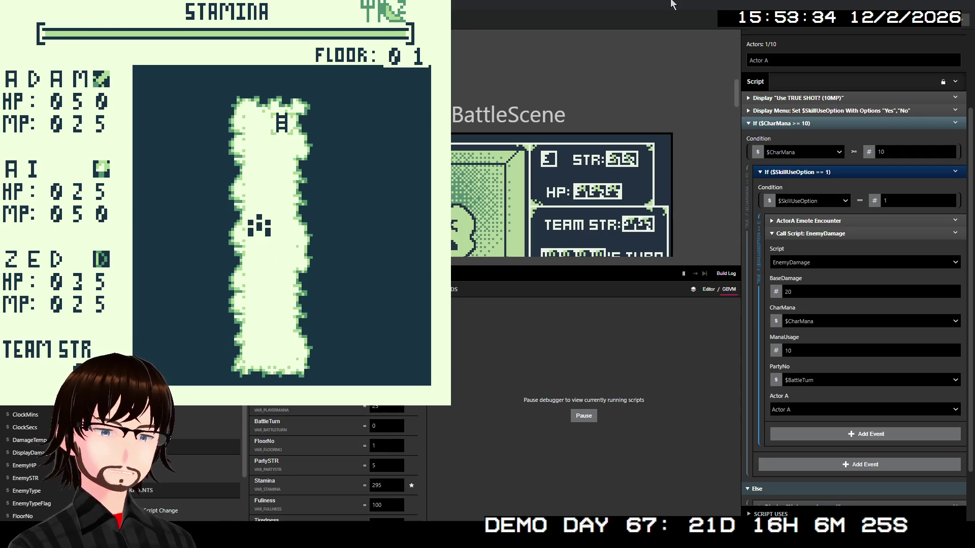
{"action": "key", "text": "Up"}
{"action": "key", "text": "Up"}
{"action": "key", "text": "Up"}
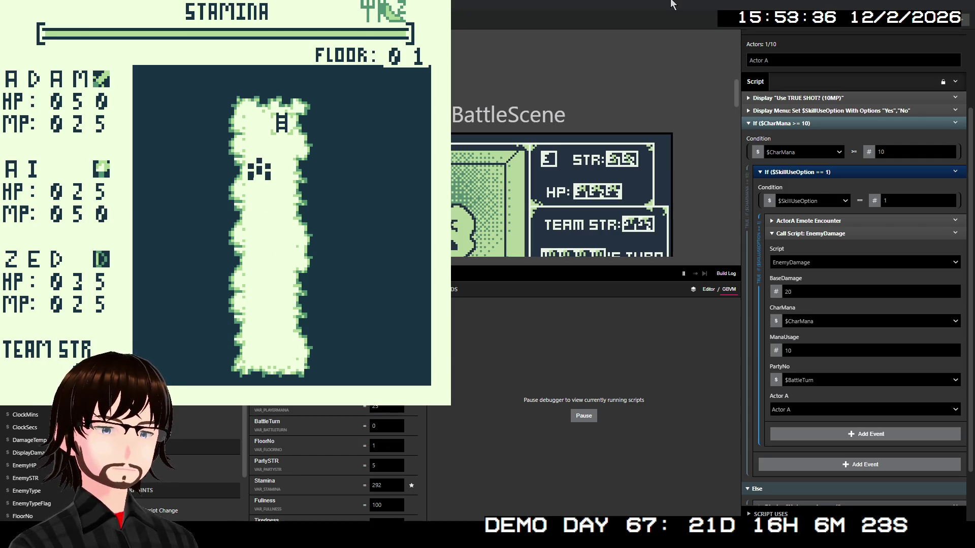
{"action": "key", "text": "Right"}
{"action": "key", "text": "Up"}
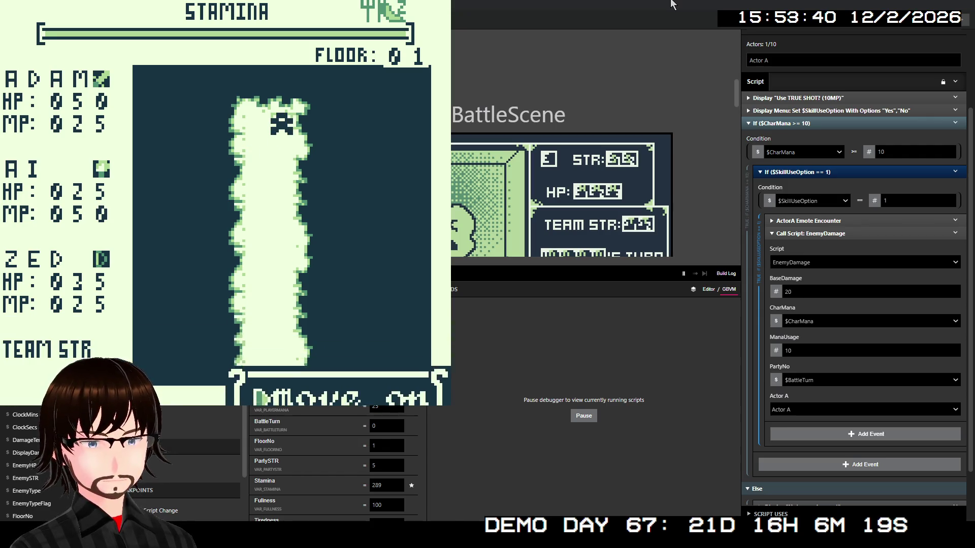
{"action": "key", "text": "z"}
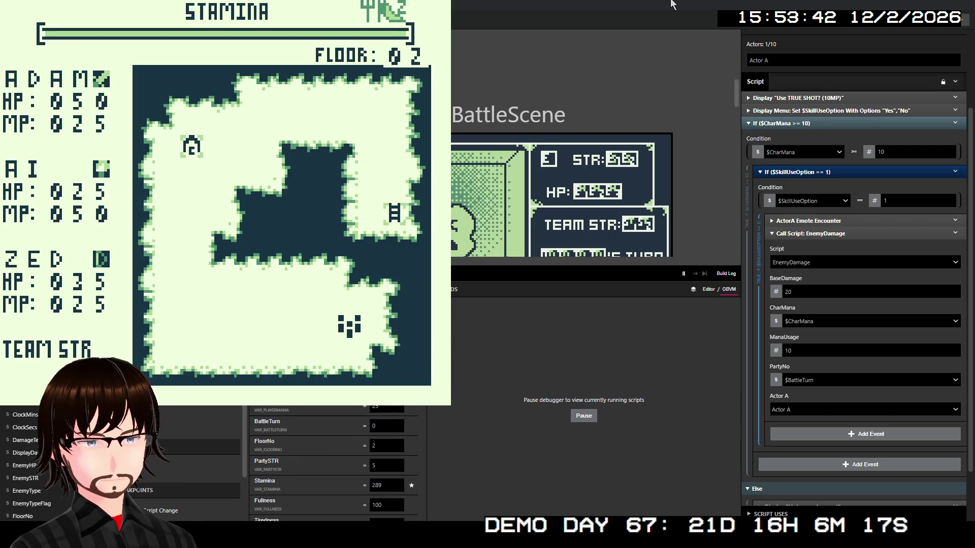
- Walk left into a battle and use the TrueShot skill, triggering a kernel panic
{"action": "key", "text": "Left"}
{"action": "key", "text": "Left"}
{"action": "key", "text": "Left"}
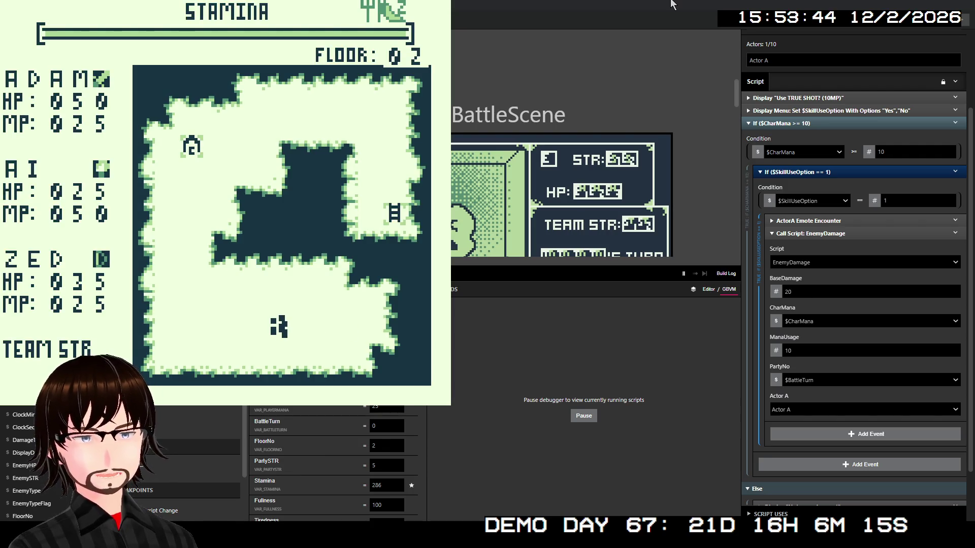
{"action": "key", "text": "Left"}
{"action": "key", "text": "Left"}
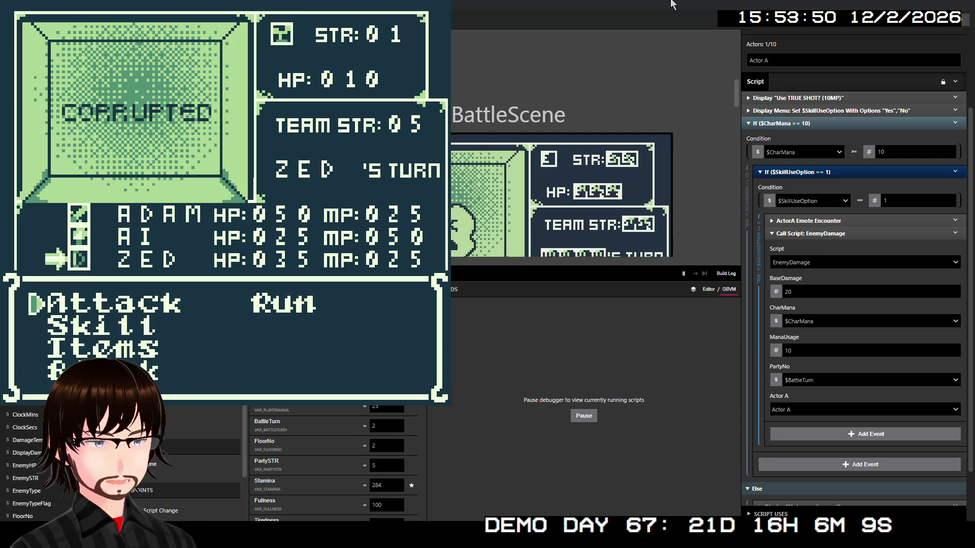
{"action": "key", "text": "Down"}
{"action": "key", "text": "z"}
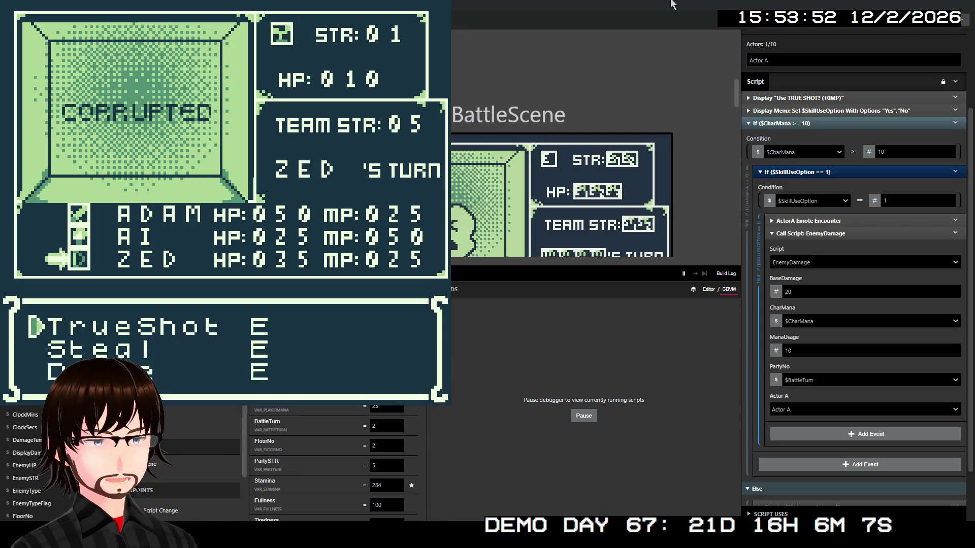
{"action": "key", "text": "z"}
{"action": "key", "text": "z"}
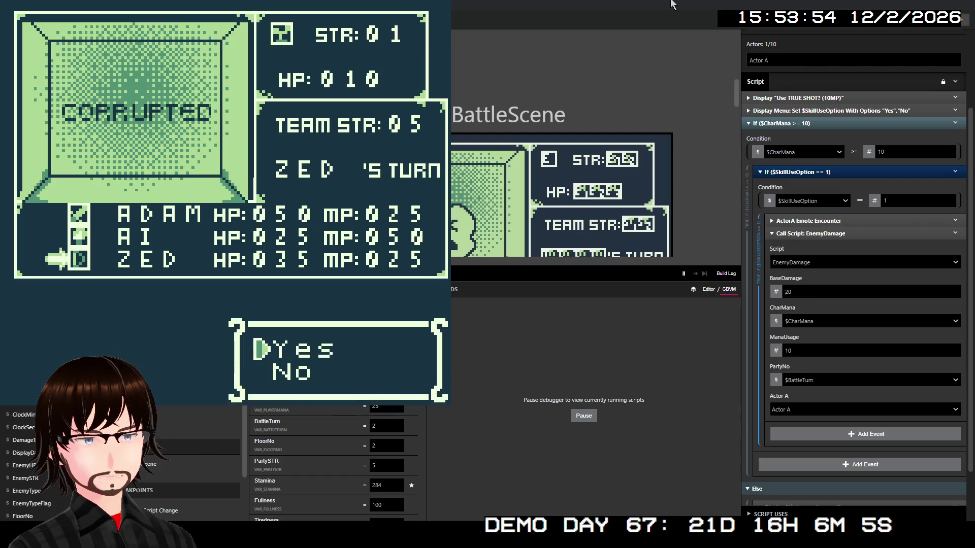
{"action": "key", "text": "z"}
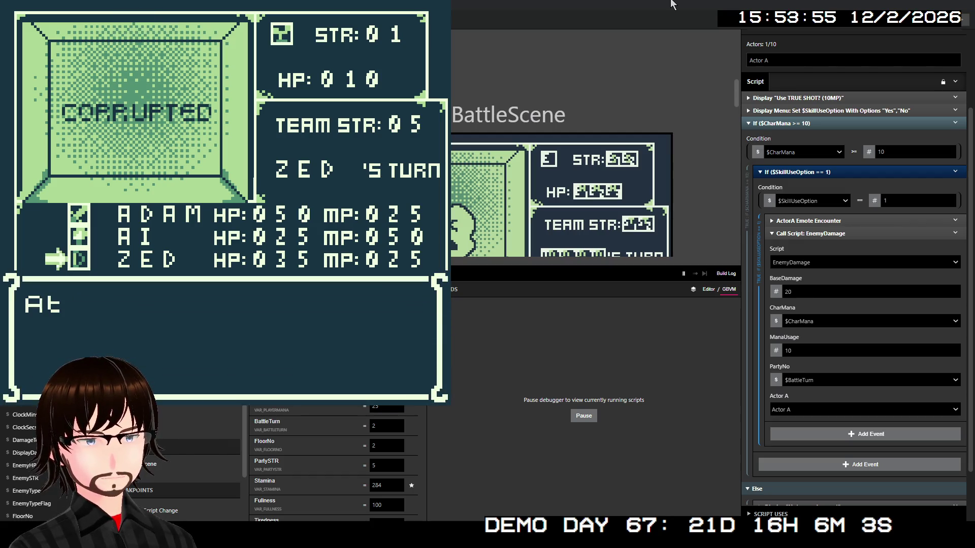
{"action": "key", "text": "z"}
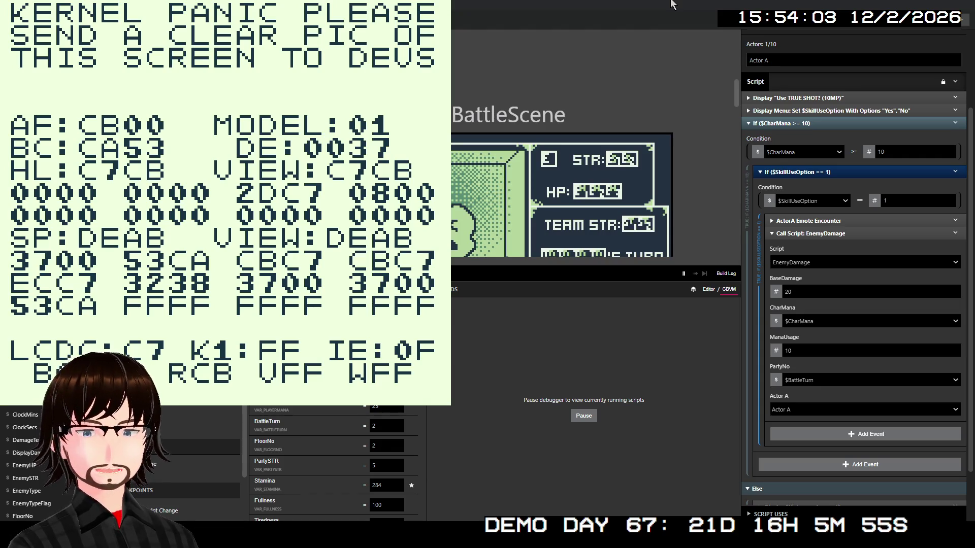
- Review BattleTurn's uses across battle and skill scripts and find its debugger value of 2
{"action": "scroll", "coordinate": [336, 446], "scroll_direction": "down", "scroll_amount": 3}
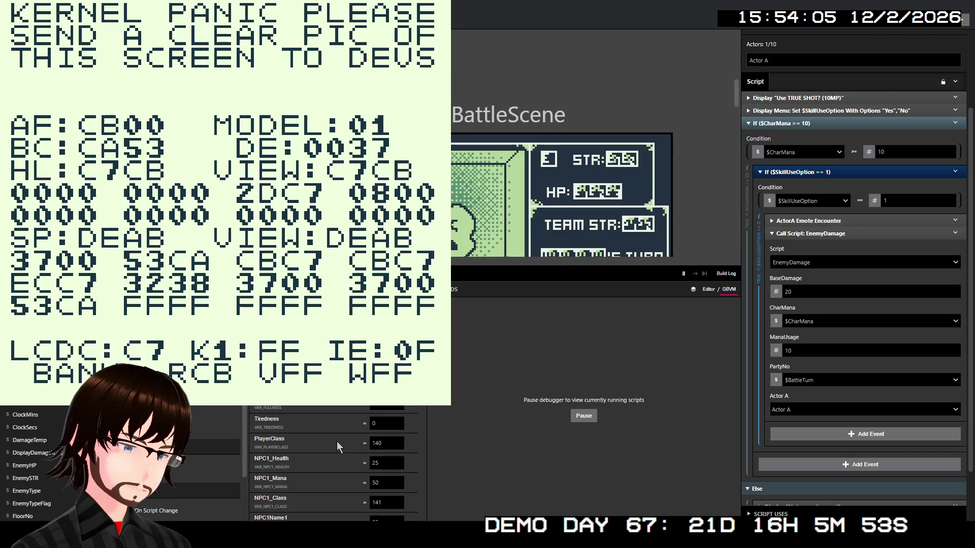
{"action": "scroll", "coordinate": [336, 441], "scroll_direction": "down", "scroll_amount": 5}
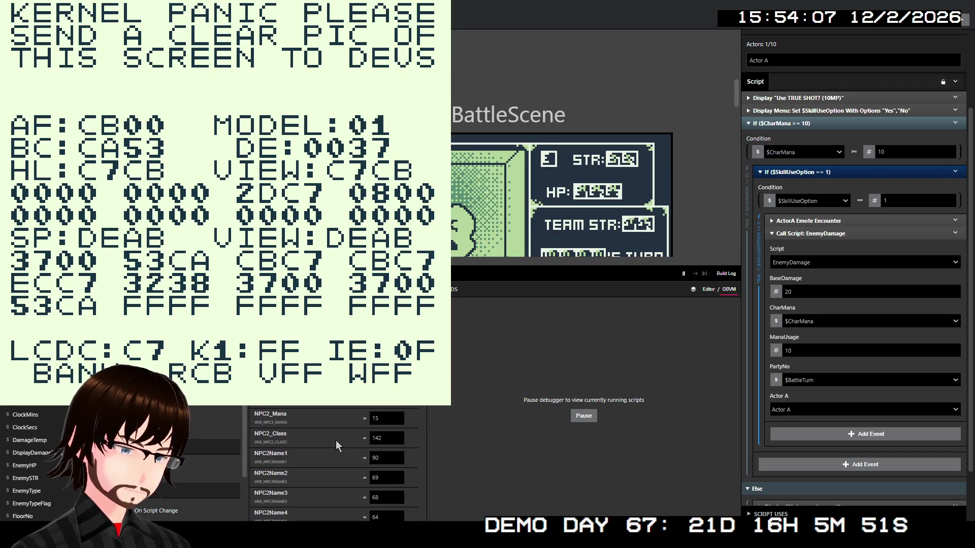
{"action": "scroll", "coordinate": [336, 440], "scroll_direction": "down", "scroll_amount": 5}
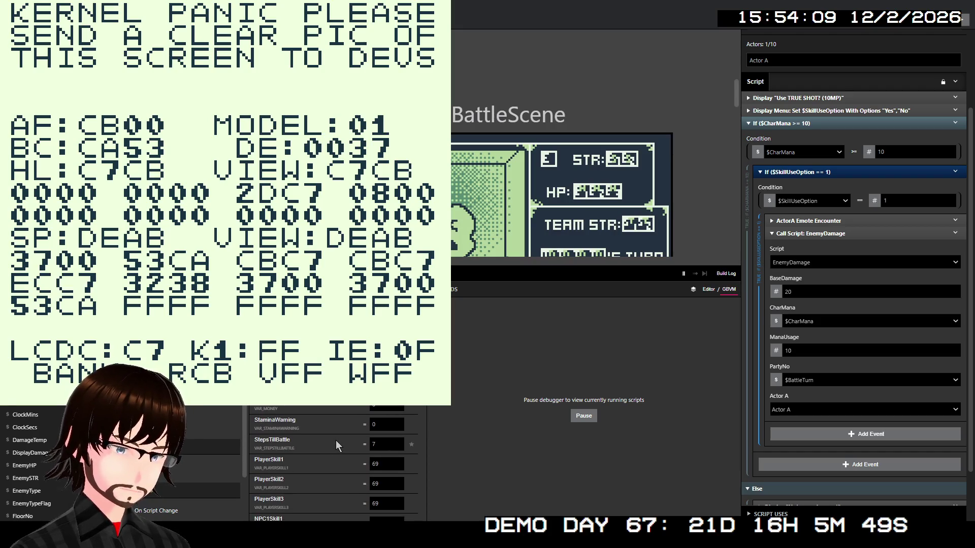
{"action": "scroll", "coordinate": [336, 440], "scroll_direction": "down", "scroll_amount": 5}
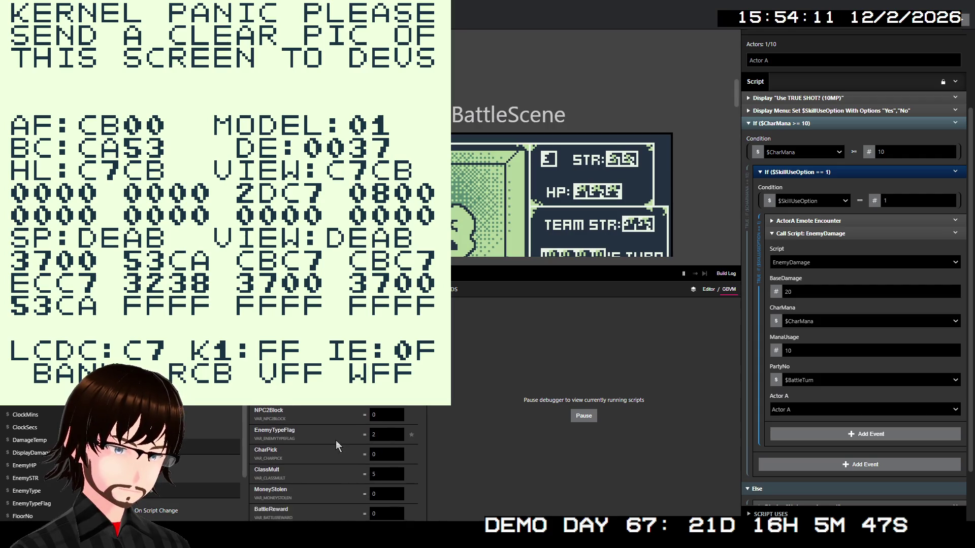
{"action": "scroll", "coordinate": [336, 445], "scroll_direction": "down", "scroll_amount": 5}
{"action": "scroll", "coordinate": [336, 441], "scroll_direction": "down", "scroll_amount": 10}
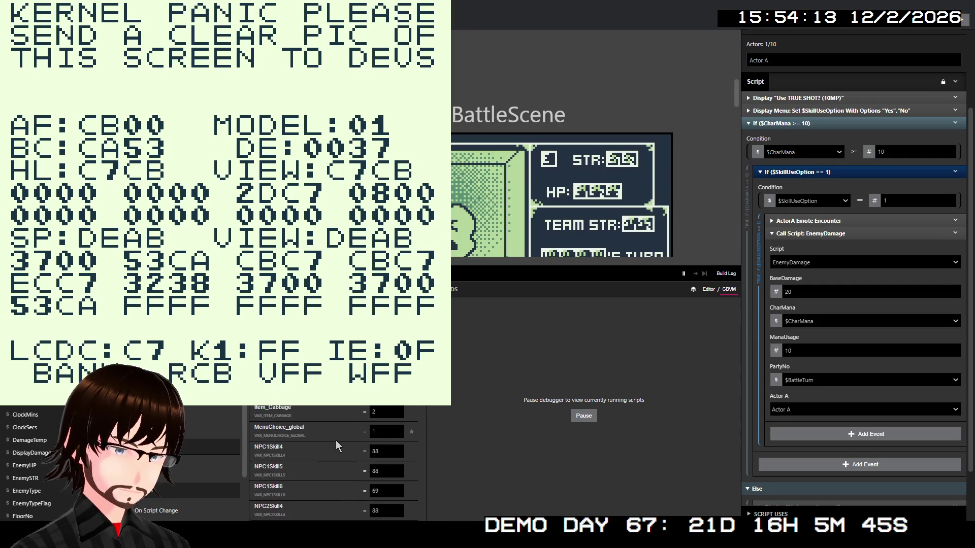
{"action": "scroll", "coordinate": [336, 441], "scroll_direction": "down", "scroll_amount": 10}
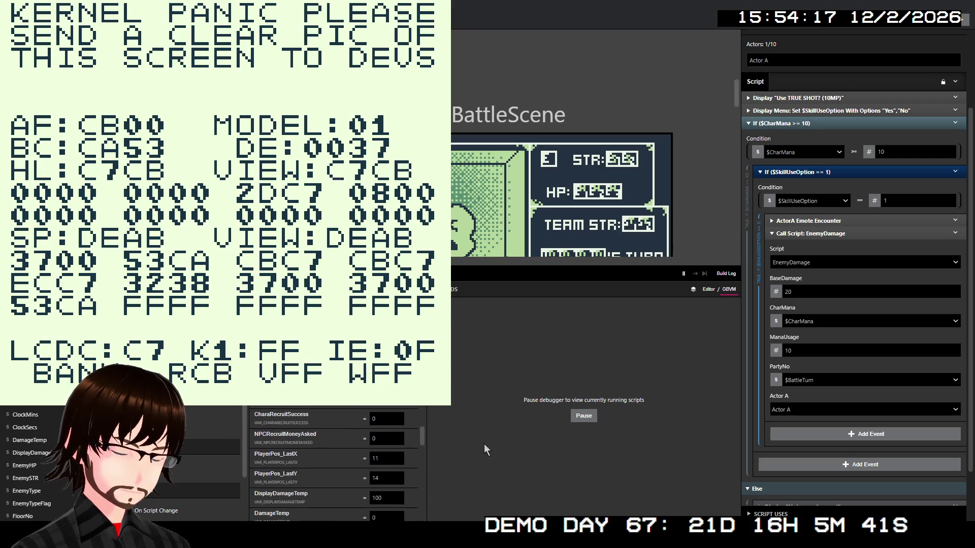
{"action": "scroll", "coordinate": [380, 446], "scroll_direction": "down", "scroll_amount": 10}
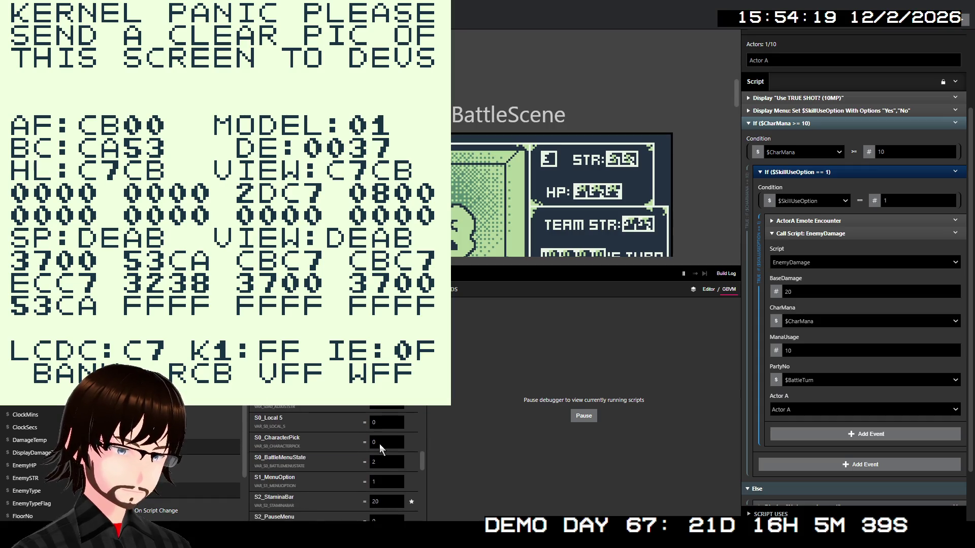
{"action": "scroll", "coordinate": [378, 443], "scroll_direction": "up", "scroll_amount": 10}
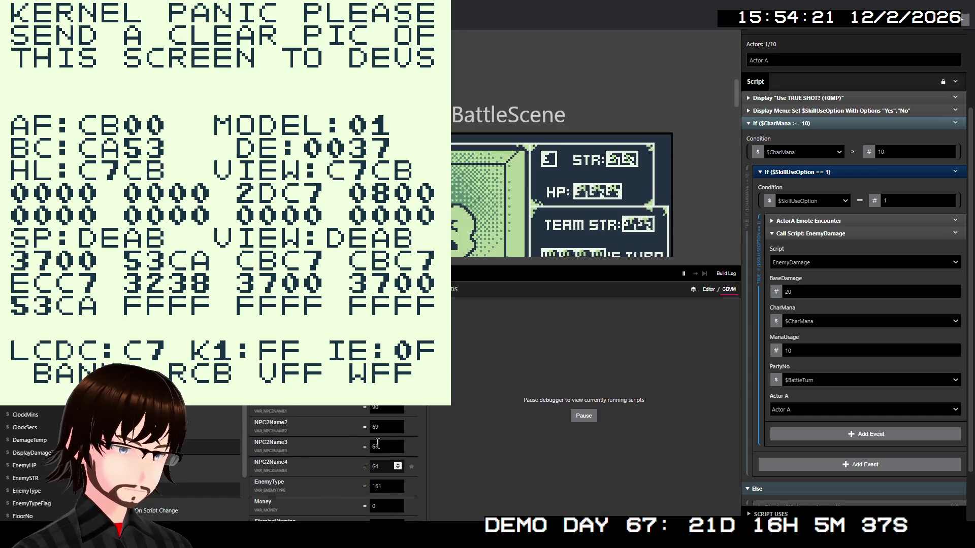
{"action": "scroll", "coordinate": [378, 445], "scroll_direction": "up", "scroll_amount": 10}
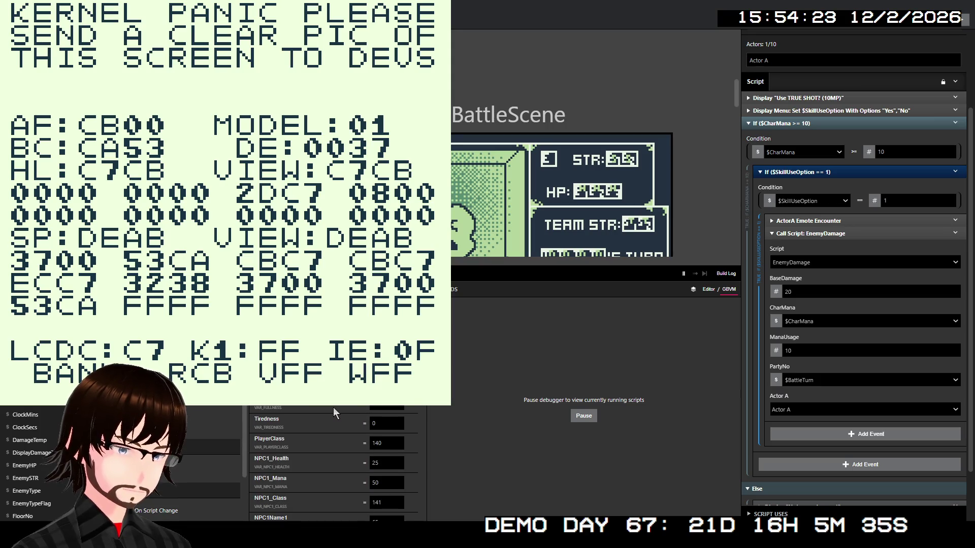
{"action": "scroll", "coordinate": [333, 407], "scroll_direction": "down", "scroll_amount": 5}
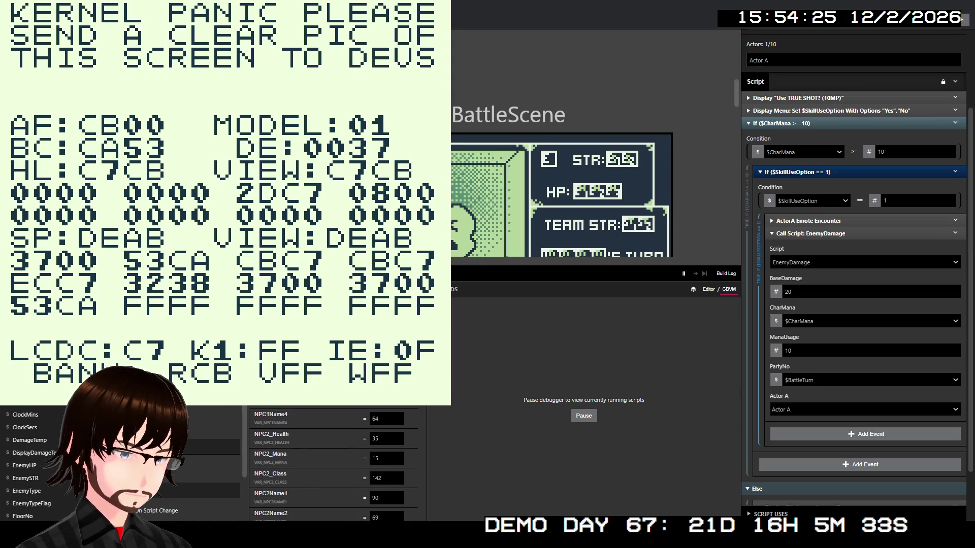
{"action": "scroll", "coordinate": [333, 462], "scroll_direction": "down", "scroll_amount": 5}
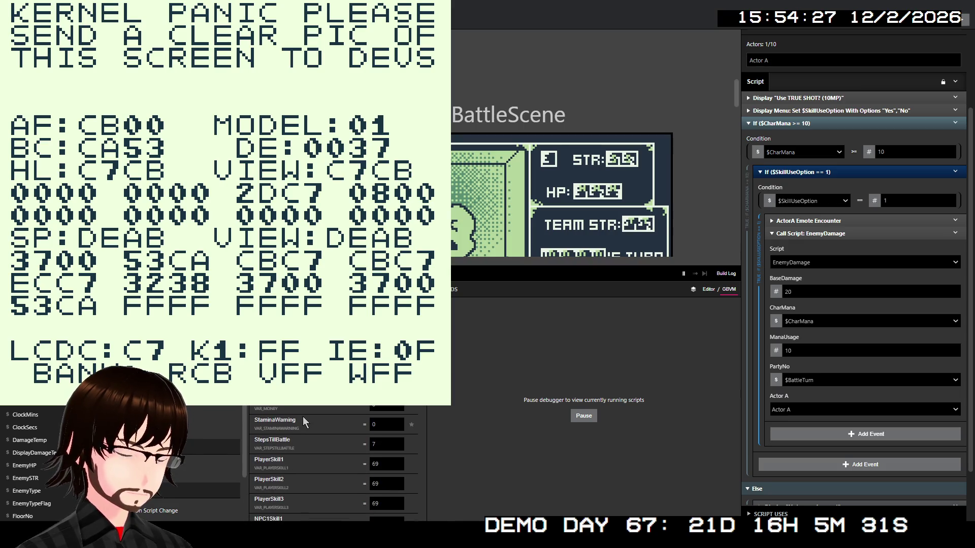
{"action": "scroll", "coordinate": [312, 428], "scroll_direction": "down", "scroll_amount": 5}
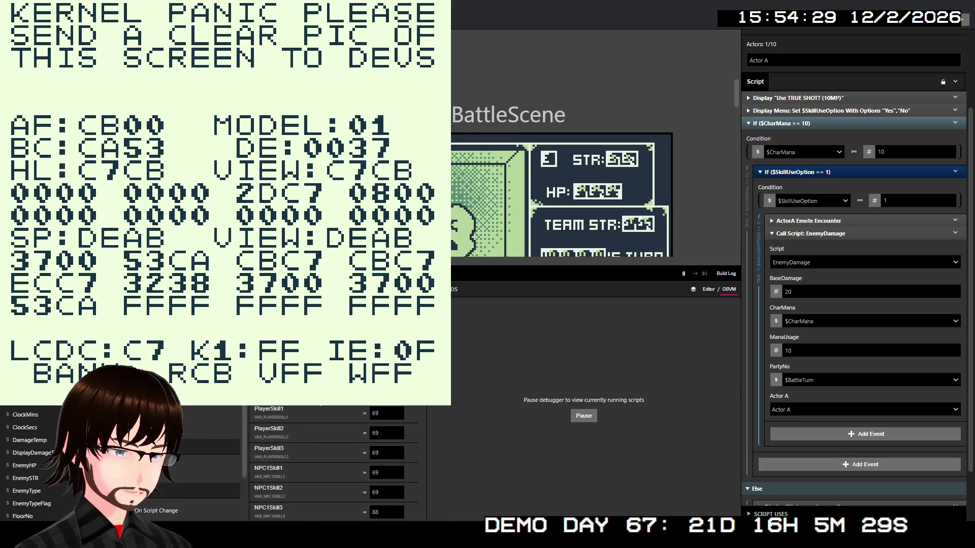
{"action": "scroll", "coordinate": [315, 416], "scroll_direction": "down", "scroll_amount": 8}
{"action": "scroll", "coordinate": [314, 416], "scroll_direction": "down", "scroll_amount": 8}
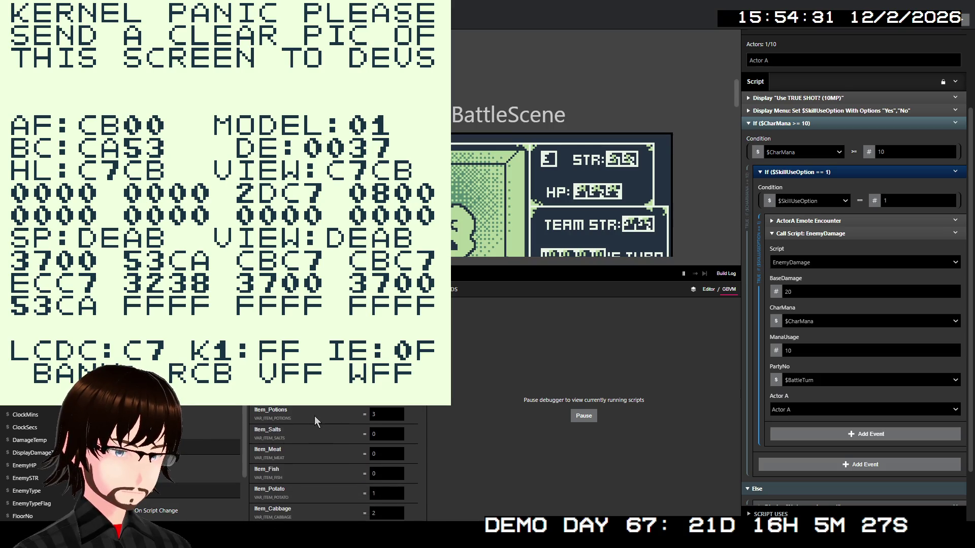
{"action": "scroll", "coordinate": [315, 417], "scroll_direction": "down", "scroll_amount": 8}
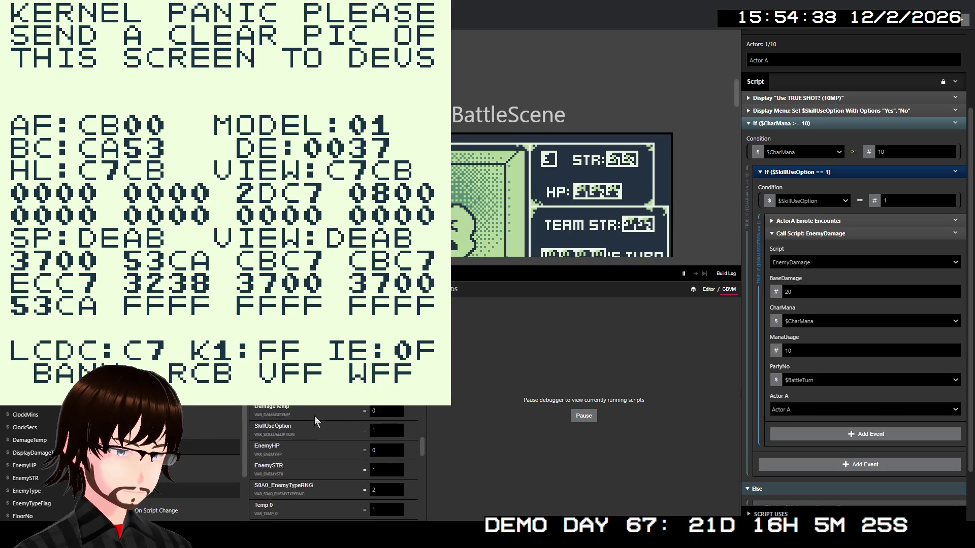
{"action": "scroll", "coordinate": [315, 416], "scroll_direction": "up", "scroll_amount": 2}
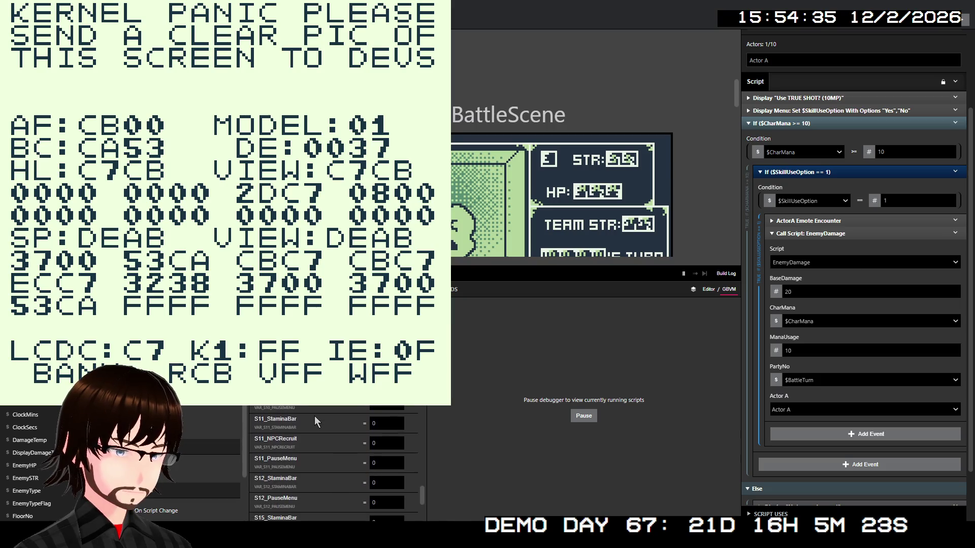
{"action": "scroll", "coordinate": [315, 416], "scroll_direction": "down", "scroll_amount": 5}
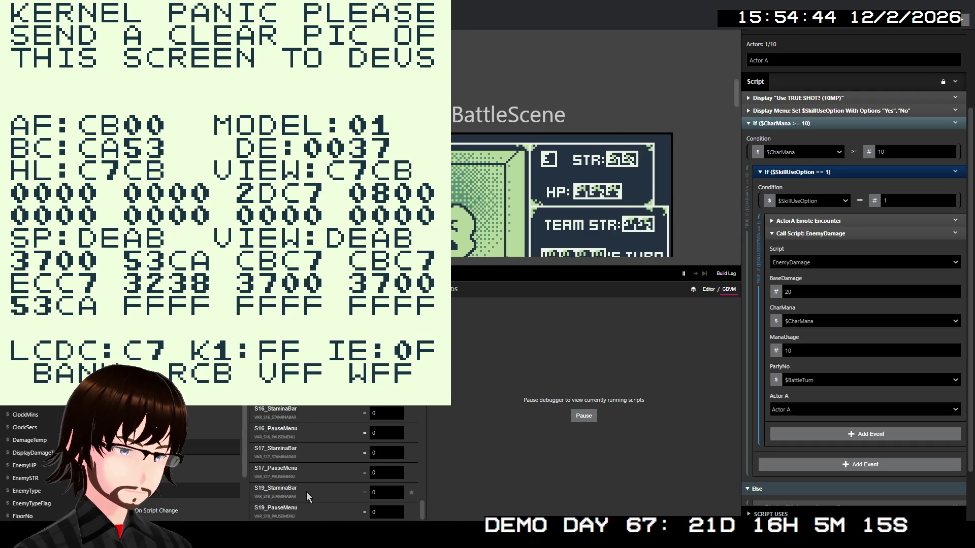
{"action": "scroll", "coordinate": [306, 491], "scroll_direction": "up", "scroll_amount": 10}
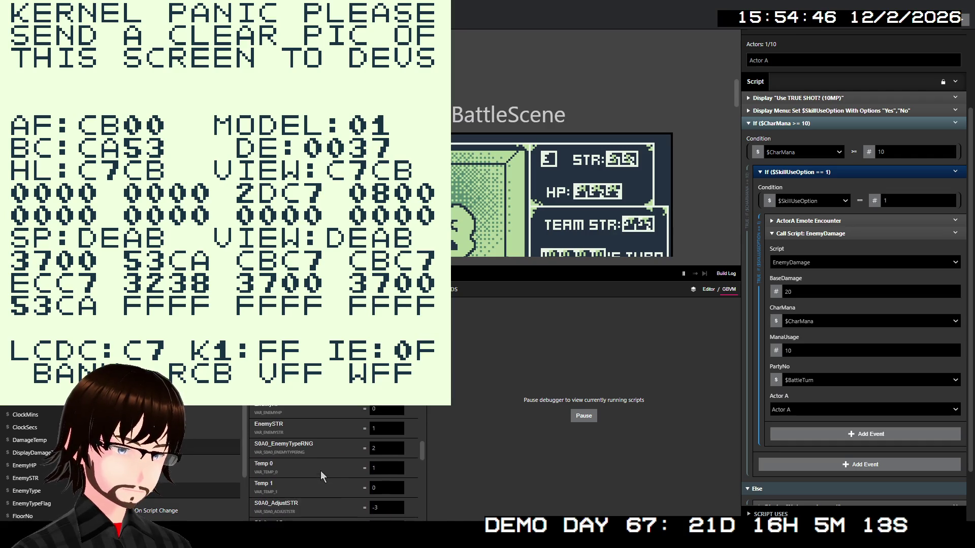
{"action": "scroll", "coordinate": [321, 471], "scroll_direction": "up", "scroll_amount": 3}
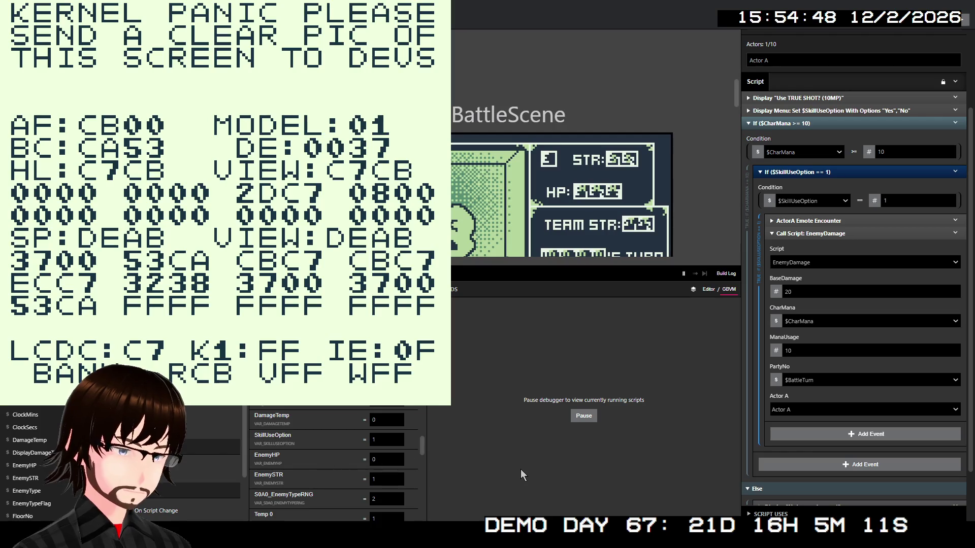
{"action": "scroll", "coordinate": [325, 435], "scroll_direction": "up", "scroll_amount": 2}
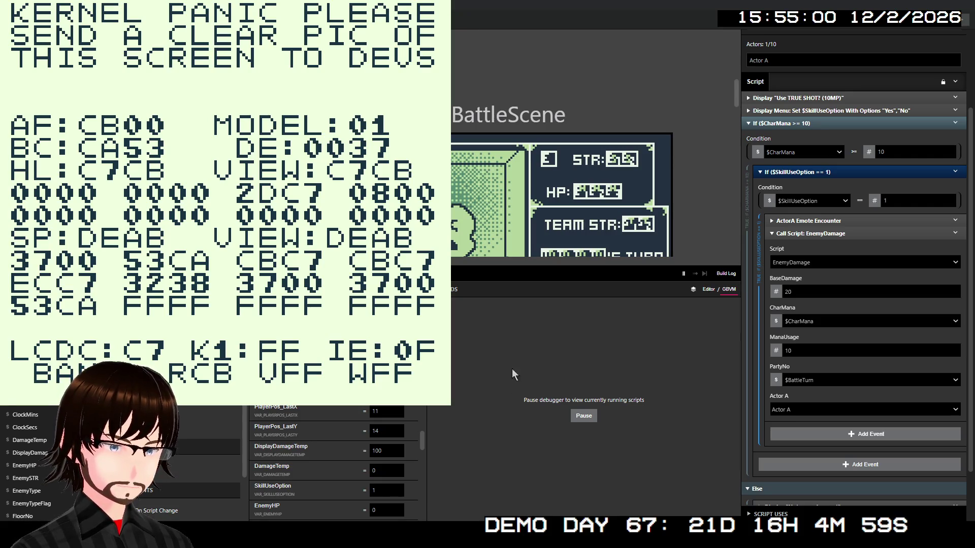
{"action": "scroll", "coordinate": [338, 454], "scroll_direction": "up", "scroll_amount": 1}
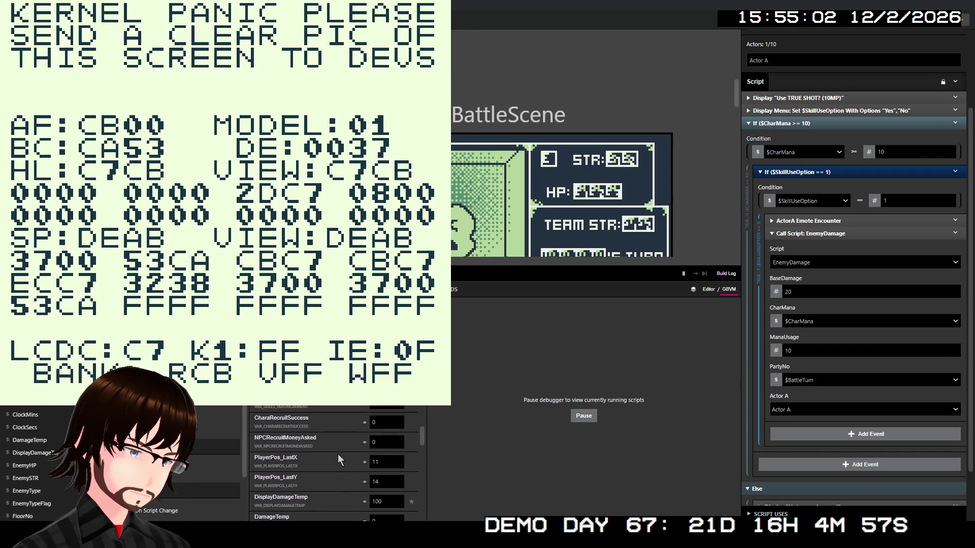
{"action": "scroll", "coordinate": [356, 445], "scroll_direction": "up", "scroll_amount": 3}
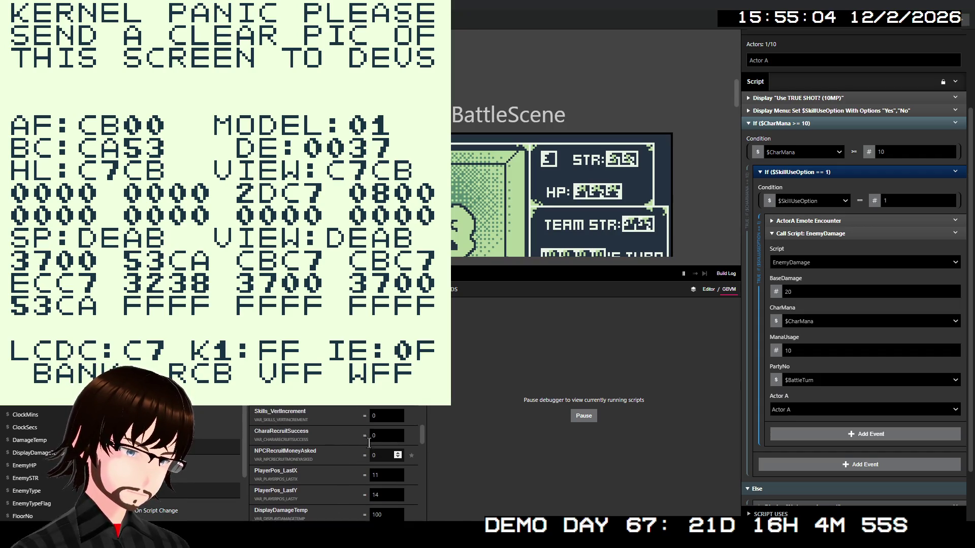
{"action": "scroll", "coordinate": [355, 444], "scroll_direction": "up", "scroll_amount": 4}
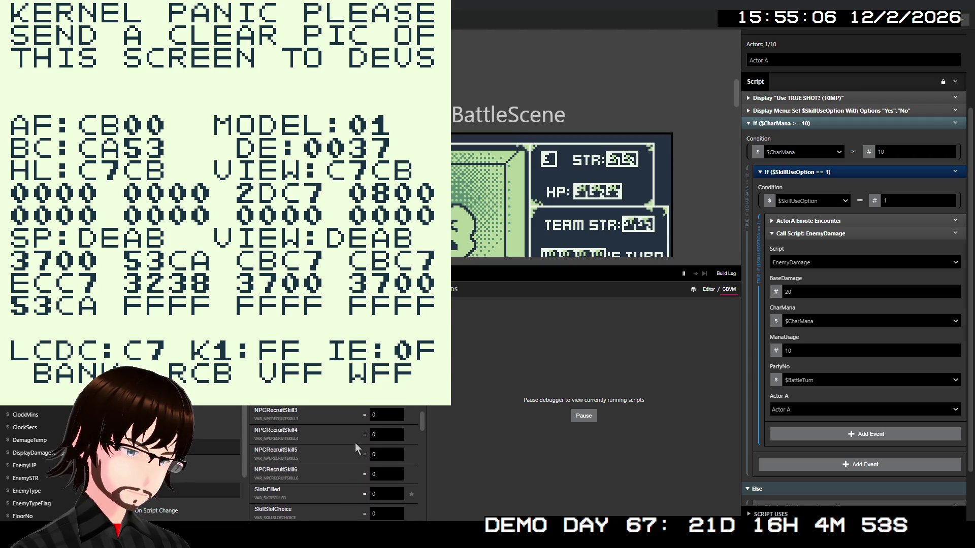
{"action": "scroll", "coordinate": [355, 443], "scroll_direction": "up", "scroll_amount": 5}
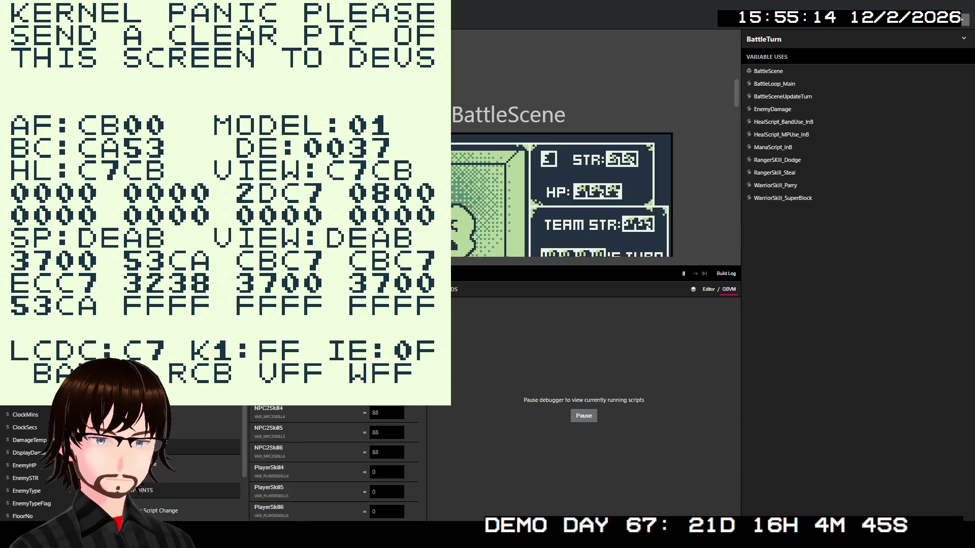
{"action": "scroll", "coordinate": [344, 425], "scroll_direction": "up", "scroll_amount": 3}
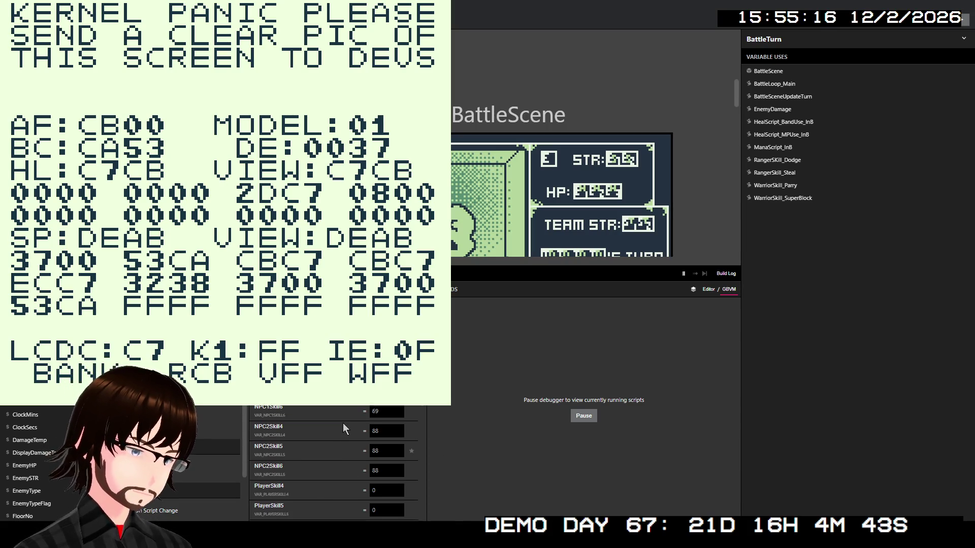
{"action": "scroll", "coordinate": [343, 428], "scroll_direction": "up", "scroll_amount": 5}
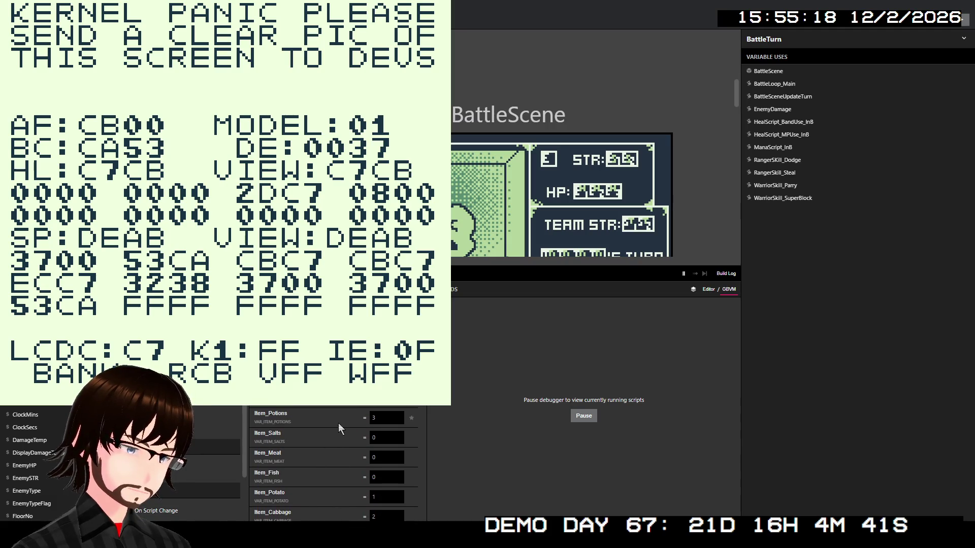
{"action": "scroll", "coordinate": [329, 422], "scroll_direction": "up", "scroll_amount": 8}
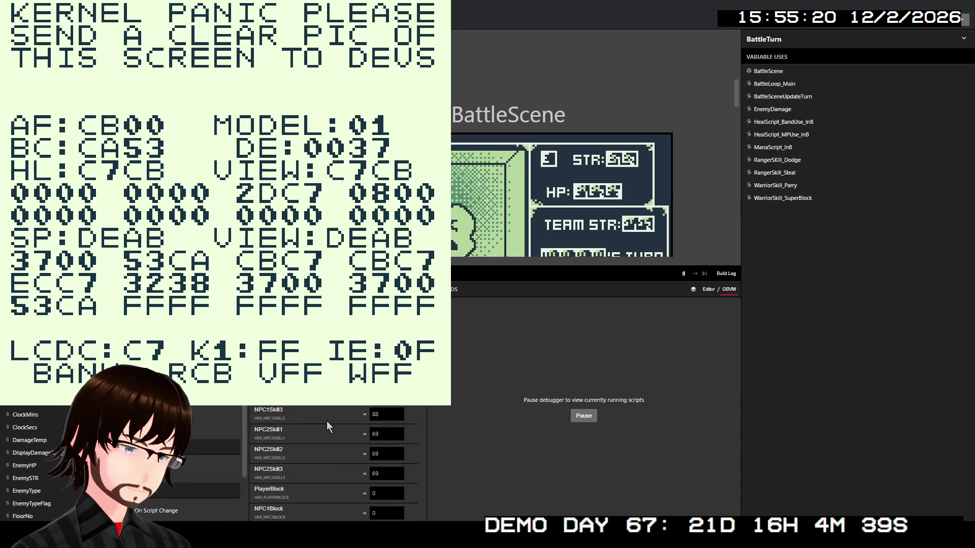
{"action": "scroll", "coordinate": [327, 425], "scroll_direction": "up", "scroll_amount": 5}
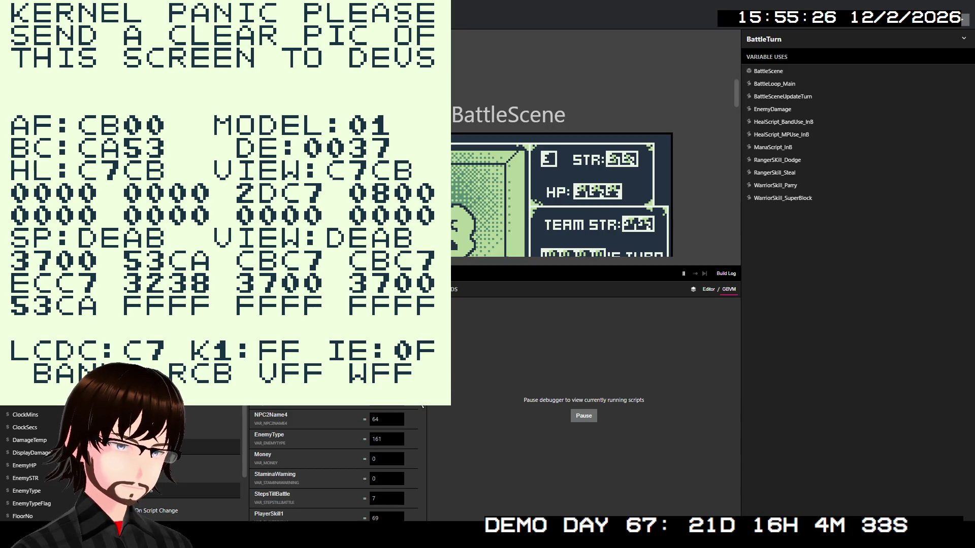
{"action": "scroll", "coordinate": [334, 457], "scroll_direction": "up", "scroll_amount": 10}
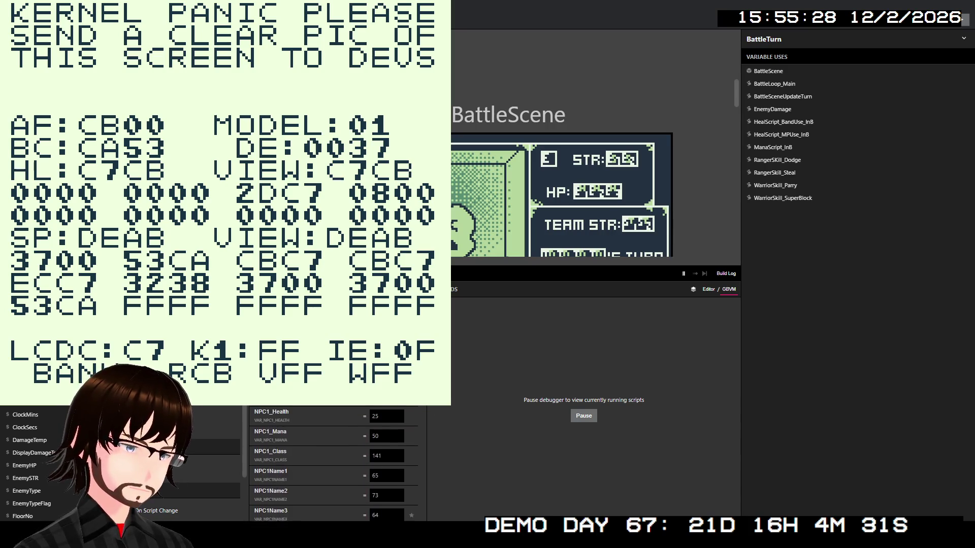
{"action": "scroll", "coordinate": [355, 438], "scroll_direction": "up", "scroll_amount": 3}
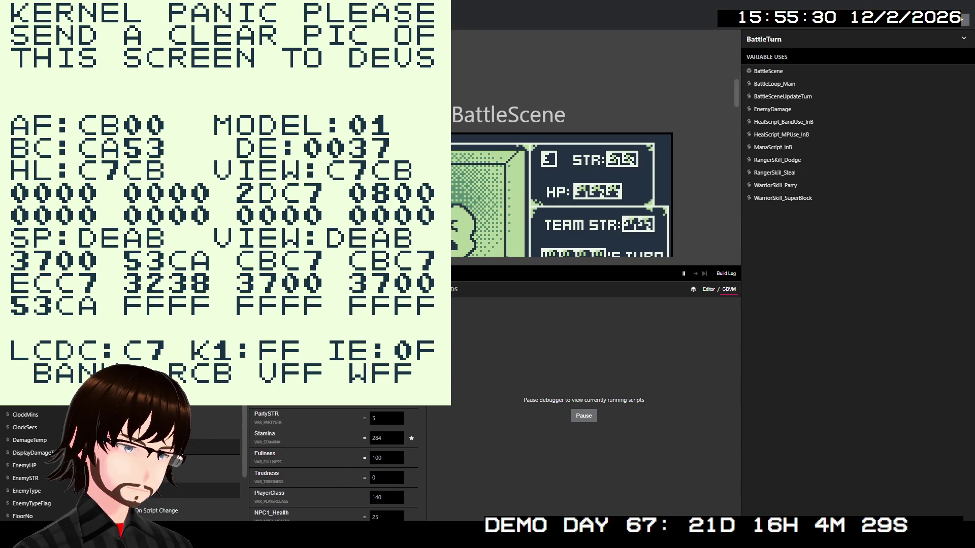
{"action": "scroll", "coordinate": [362, 408], "scroll_direction": "up", "scroll_amount": 3}
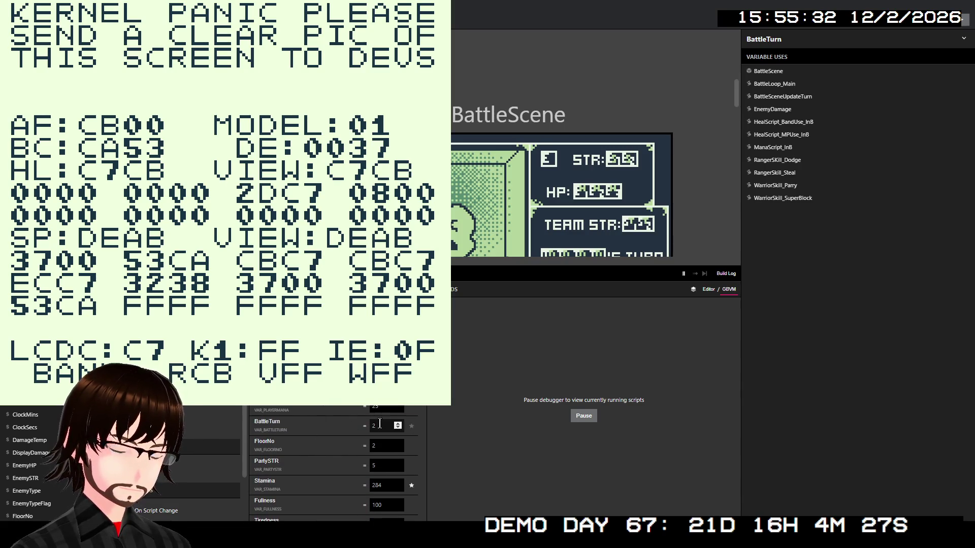
- Star BattleTurn in the debugger variables list to pin it to the watch
{"action": "left_click", "coordinate": [411, 426]}
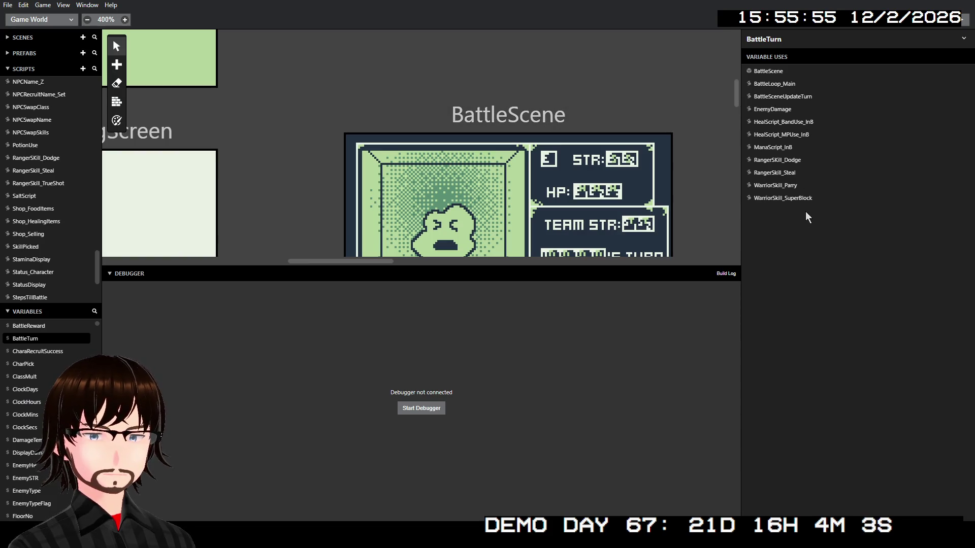
- Open WarriorSkill_SuperBlock, expand its BattleScene_UpdateMP call, and launch a debug build
{"action": "left_click", "coordinate": [799, 200]}
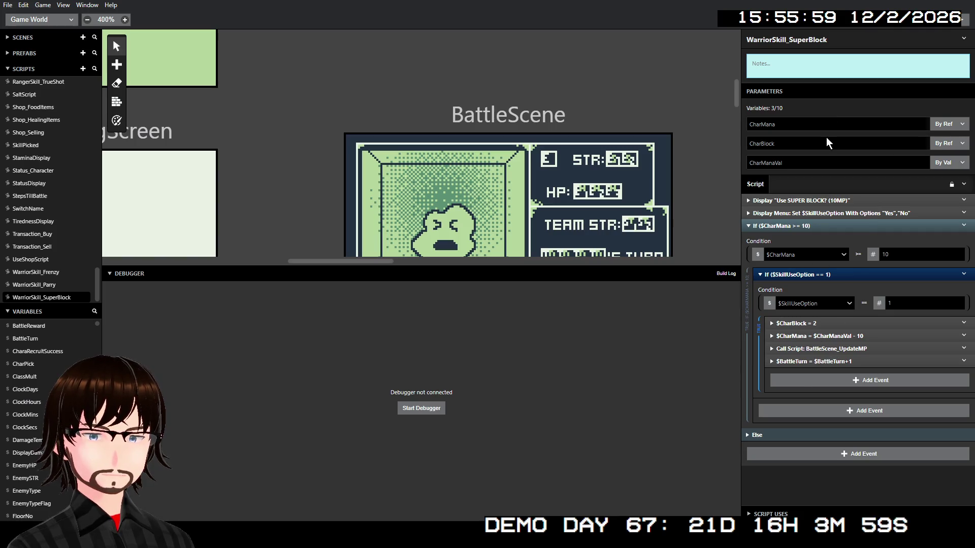
{"action": "left_click", "coordinate": [800, 350]}
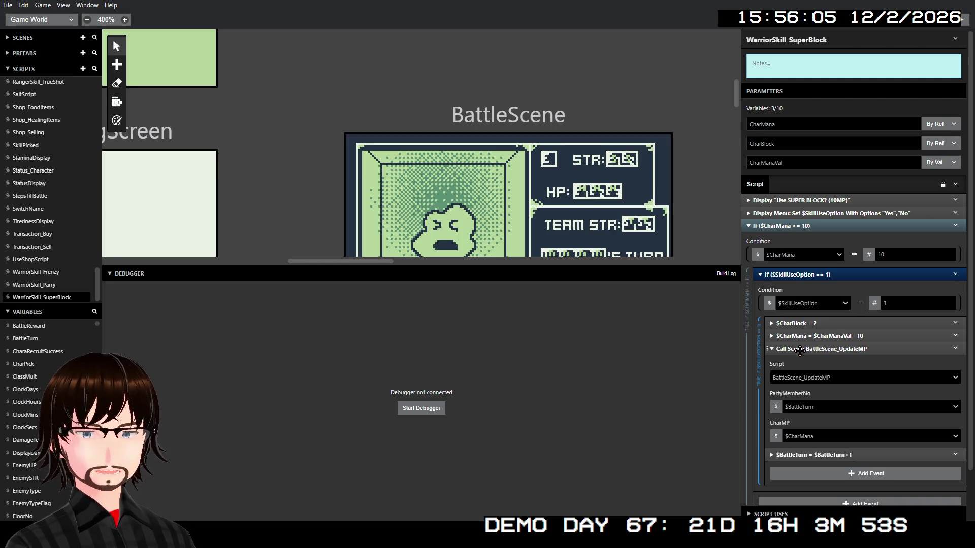
{"action": "key", "text": "ctrl+b"}
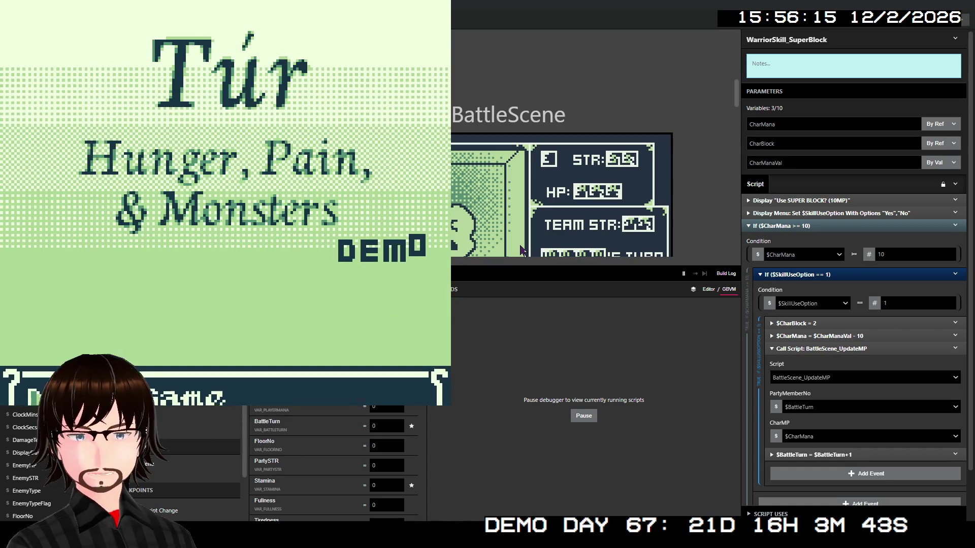
- Start a new game, walk the party to the stairs, and descend to floor 2
{"action": "key", "text": "Return"}
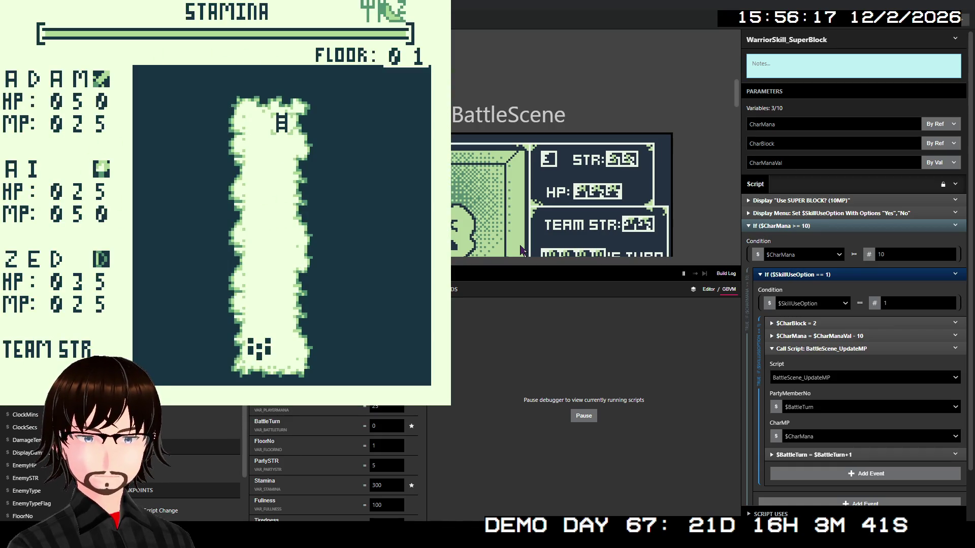
{"action": "key", "text": "Up"}
{"action": "key", "text": "Up"}
{"action": "key", "text": "Up"}
{"action": "key", "text": "Up"}
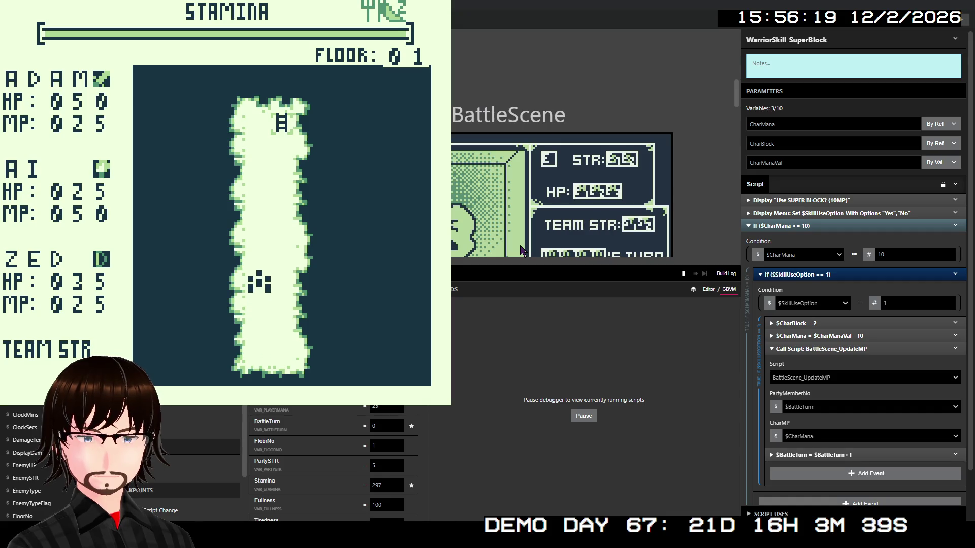
{"action": "key", "text": "Up"}
{"action": "key", "text": "Up"}
{"action": "key", "text": "Up"}
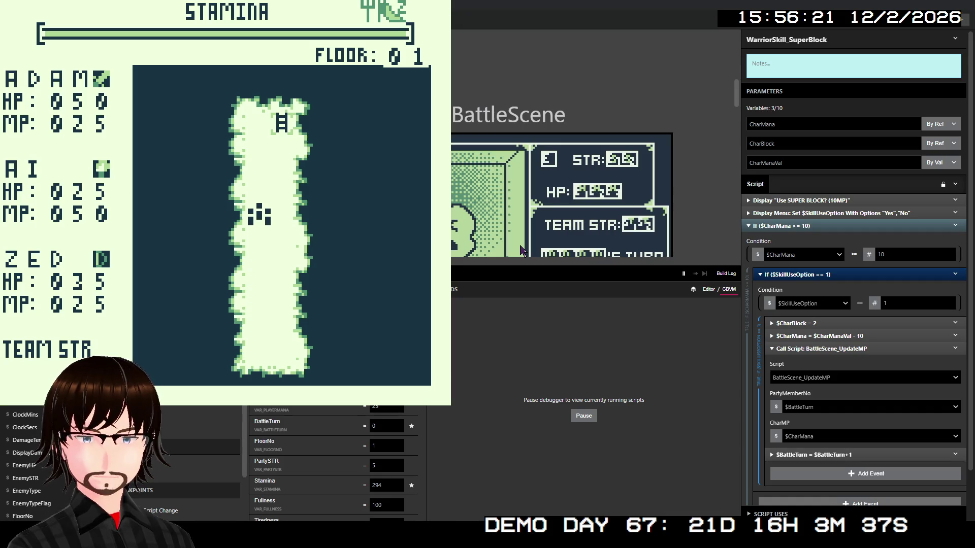
{"action": "key", "text": "Up"}
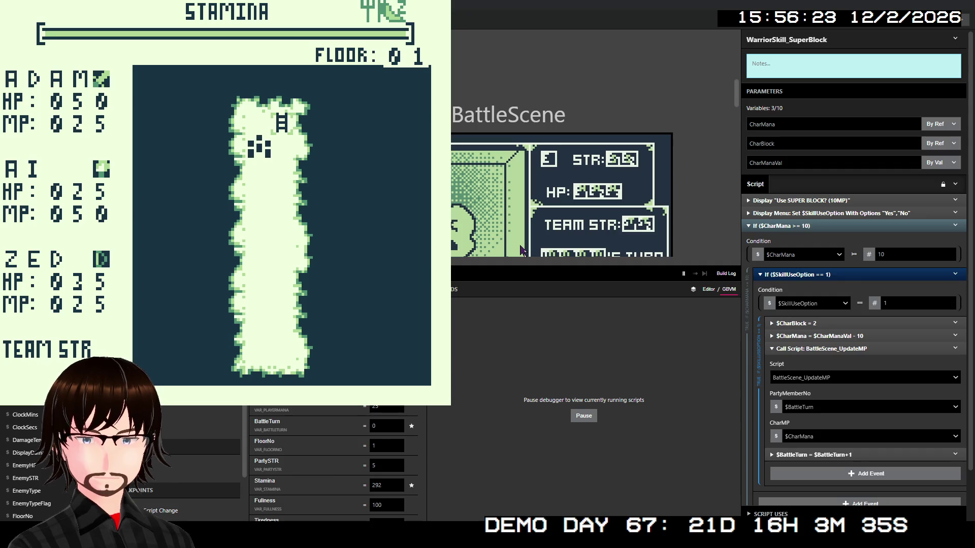
{"action": "key", "text": "Right"}
{"action": "key", "text": "Up"}
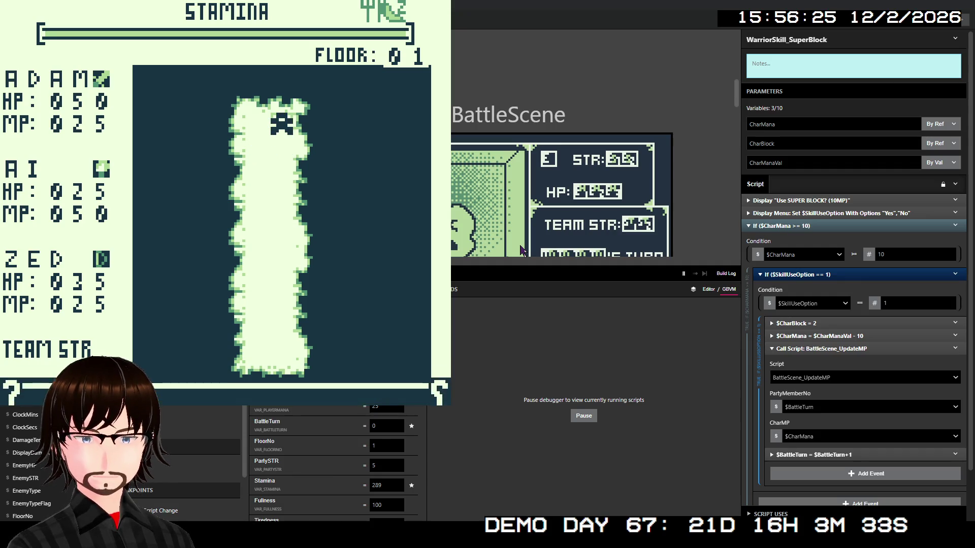
{"action": "key", "text": "z"}
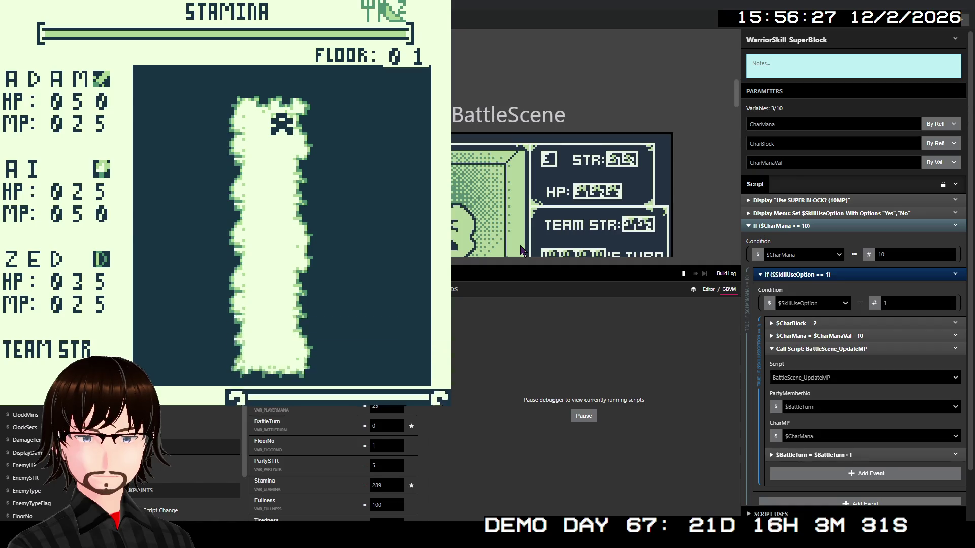
- Walk left into a battle, use Adam's Frenzy skill, then close the crashed game
{"action": "key", "text": "Left"}
{"action": "key", "text": "Left"}
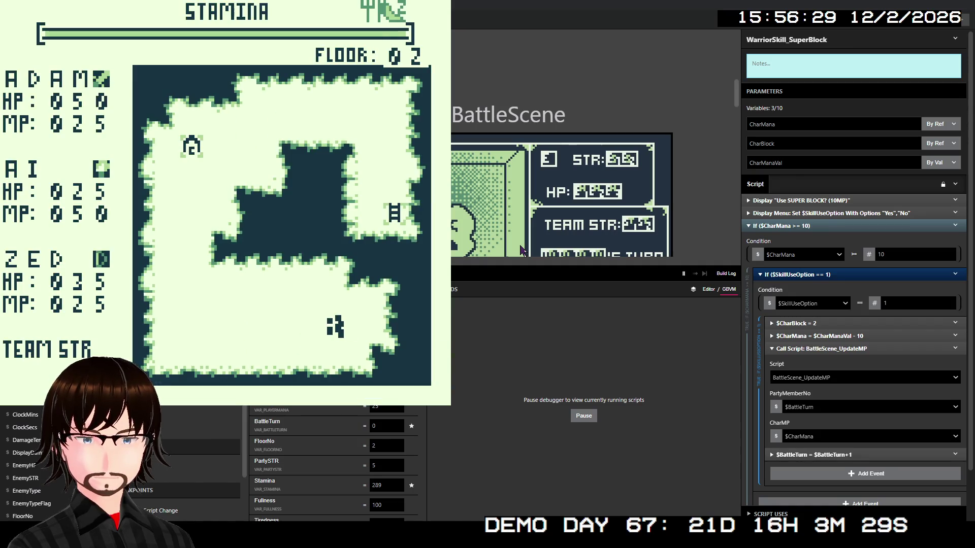
{"action": "key", "text": "Left"}
{"action": "key", "text": "Left"}
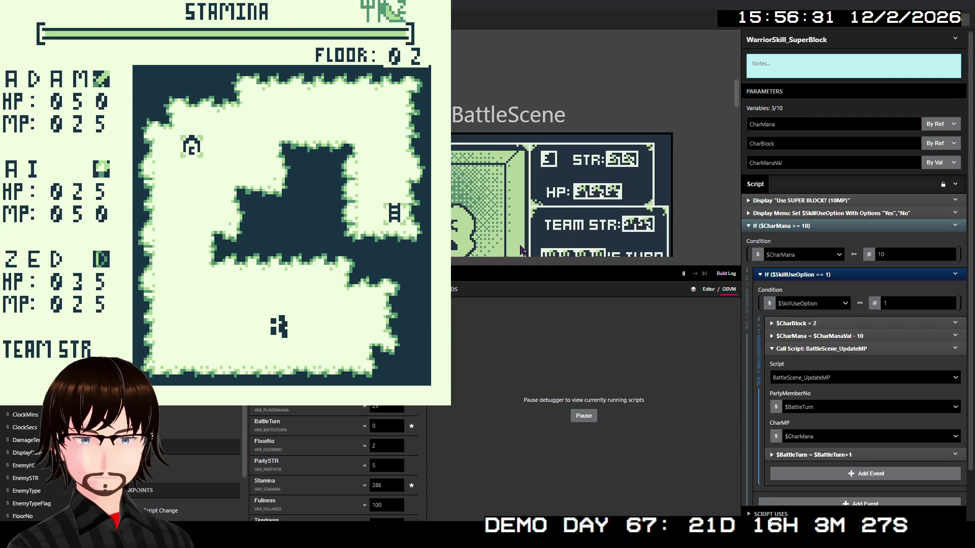
{"action": "key", "text": "Left"}
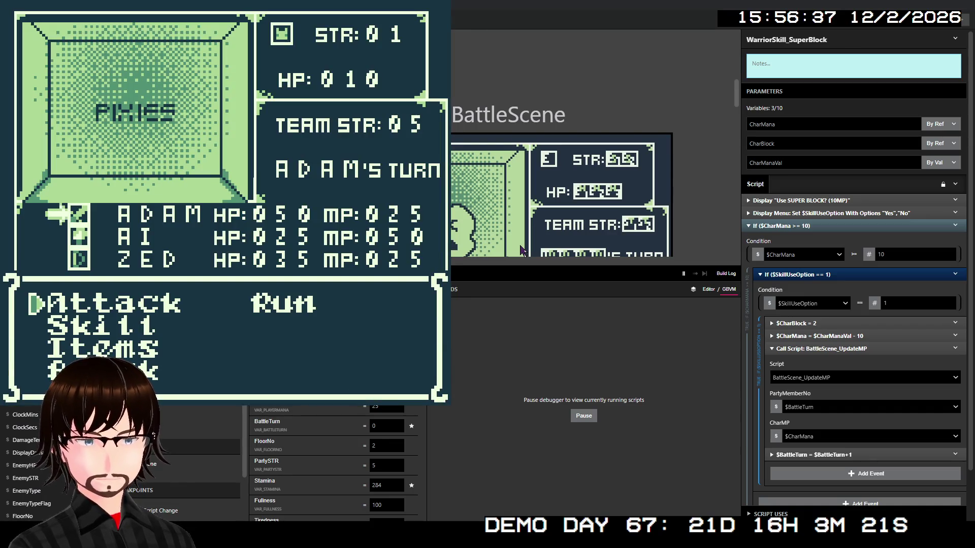
{"action": "key", "text": "z"}
{"action": "key", "text": "Up"}
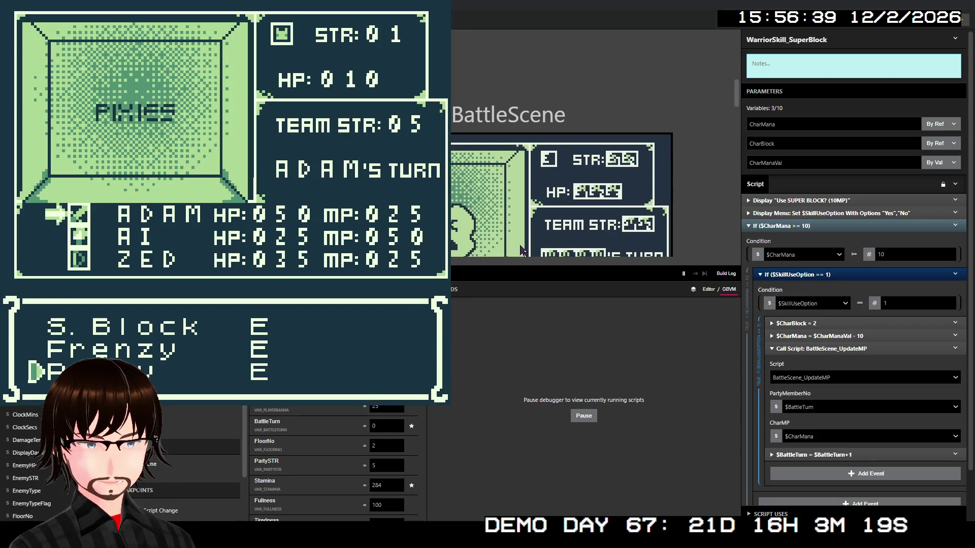
{"action": "key", "text": "Up"}
{"action": "key", "text": "z"}
{"action": "key", "text": "z"}
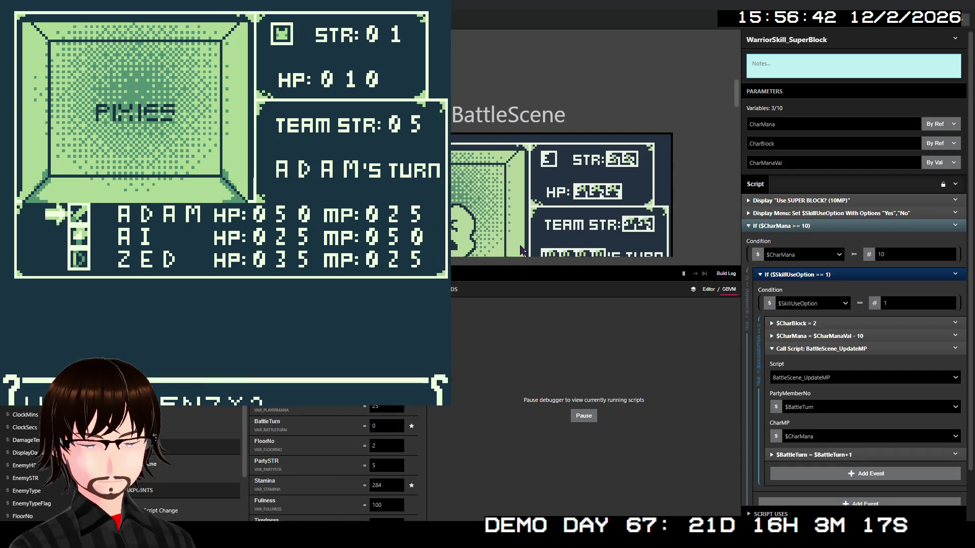
{"action": "key", "text": "z"}
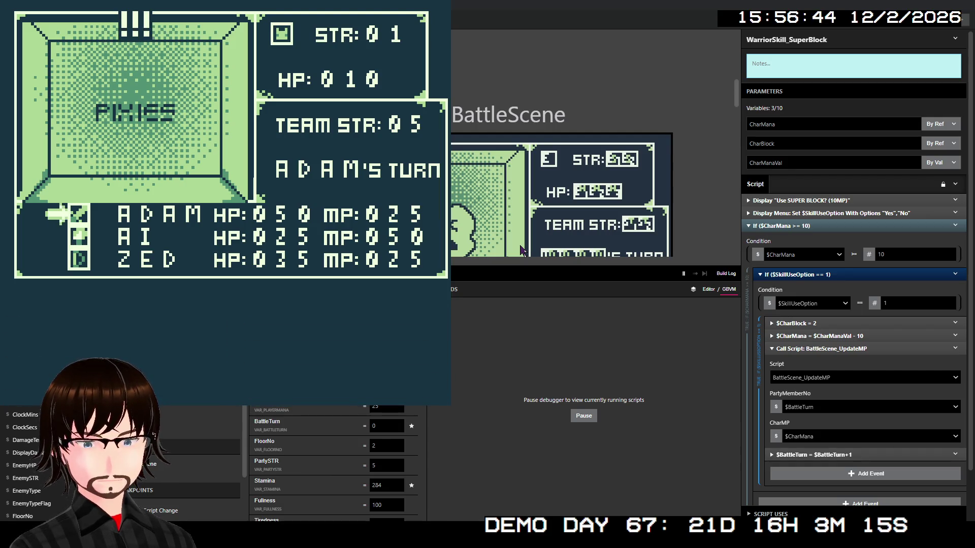
{"action": "key", "text": "z"}
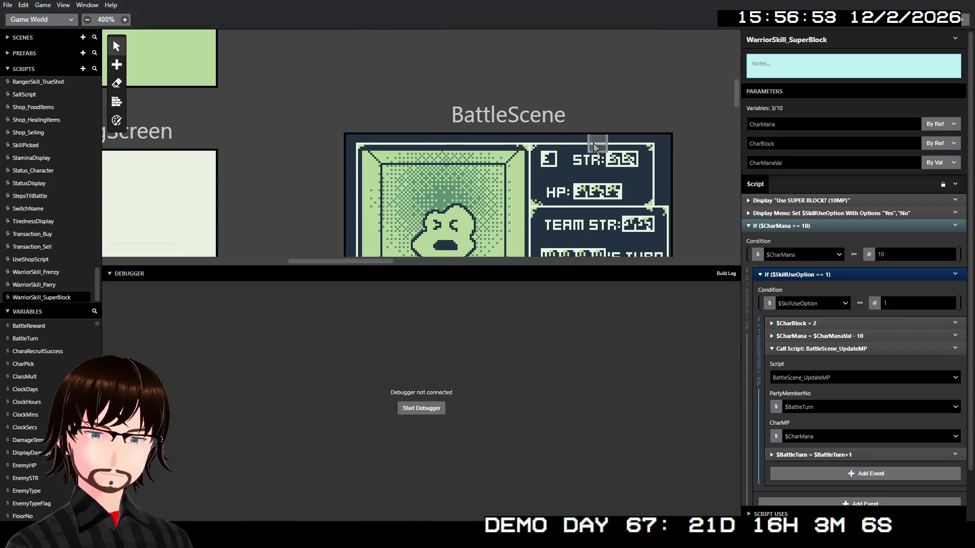
{"action": "key", "text": "alt+F4"}
- Rebuild the game, start a new game, and walk the party to the stairs
{"action": "left_click", "coordinate": [956, 29]}
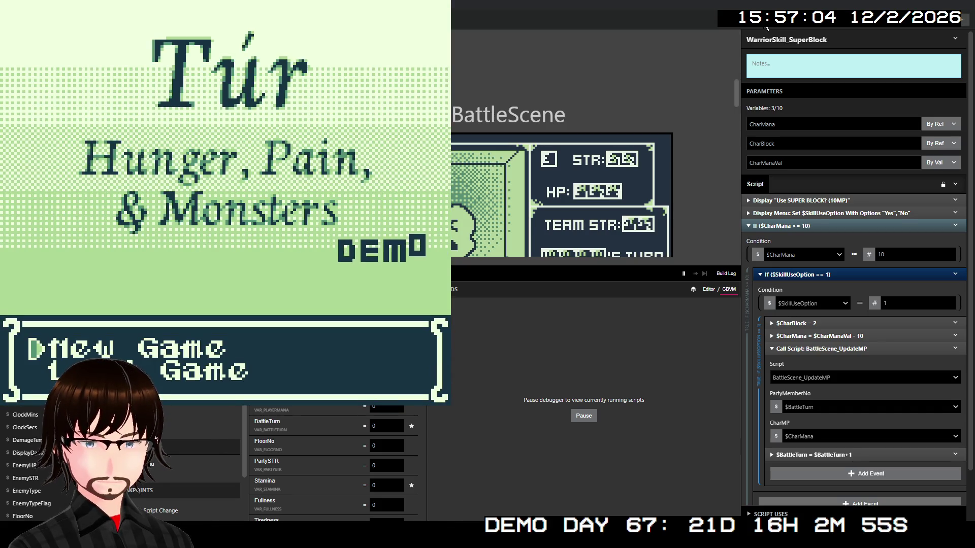
{"action": "key", "text": "z"}
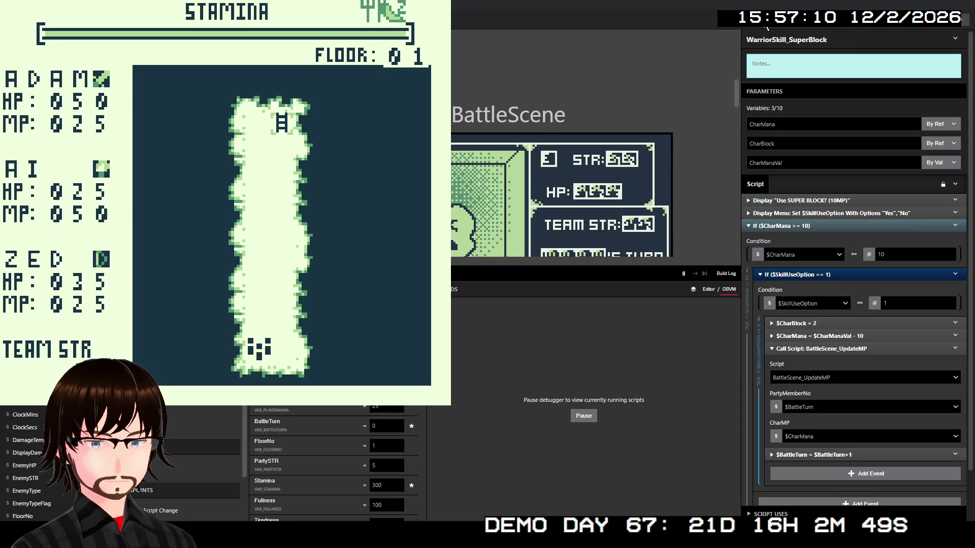
{"action": "key", "text": "Up"}
{"action": "key", "text": "Up"}
{"action": "key", "text": "Up"}
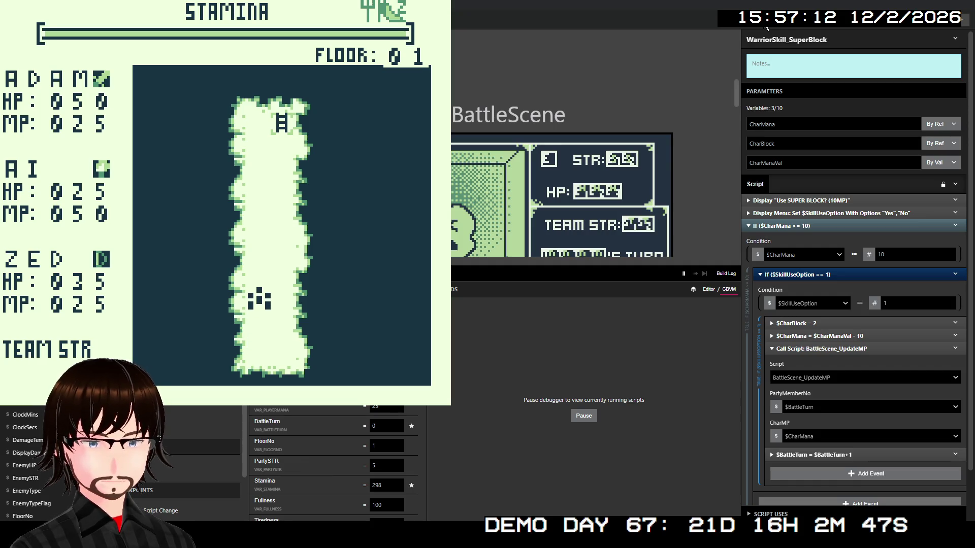
{"action": "key", "text": "Up"}
{"action": "key", "text": "Up"}
{"action": "key", "text": "Up"}
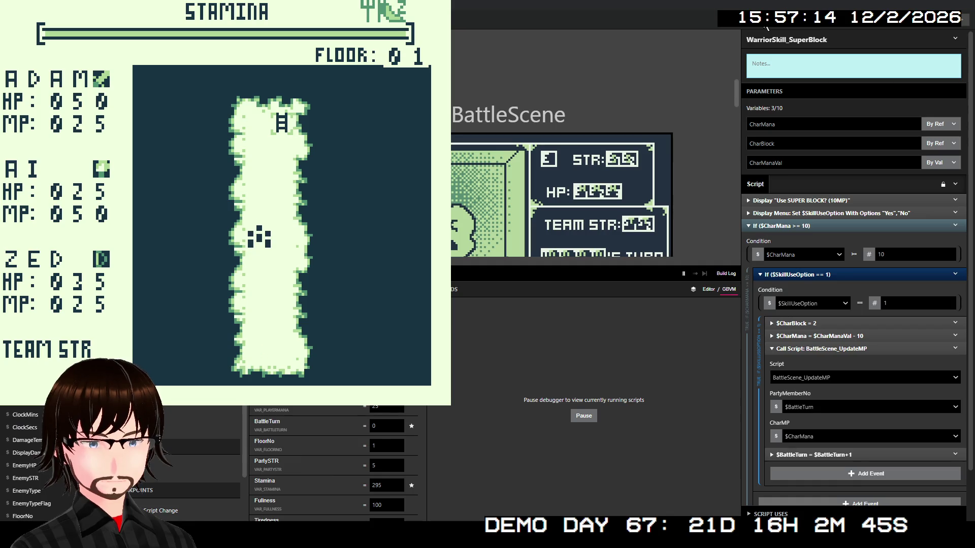
{"action": "key", "text": "Up"}
{"action": "key", "text": "Right"}
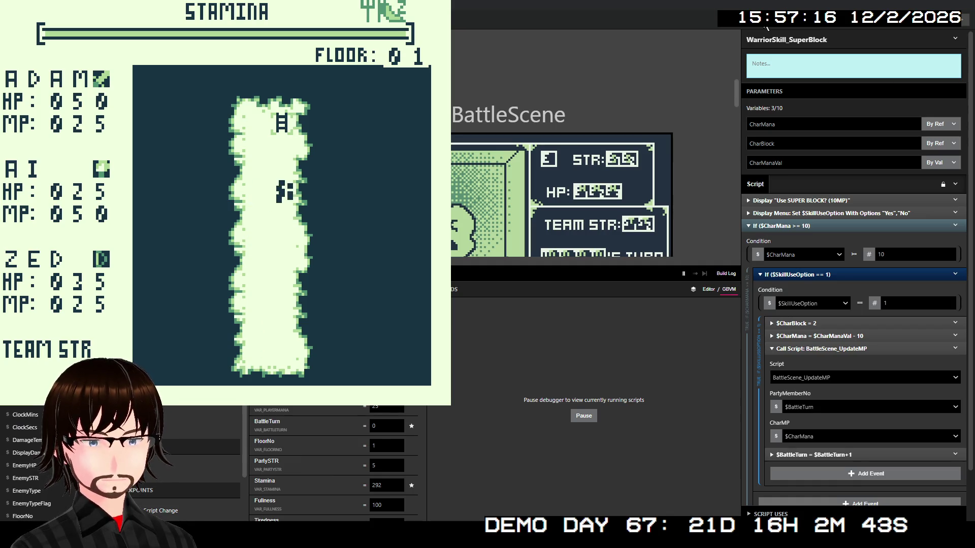
{"action": "key", "text": "Up"}
{"action": "key", "text": "Up"}
{"action": "key", "text": "Up"}
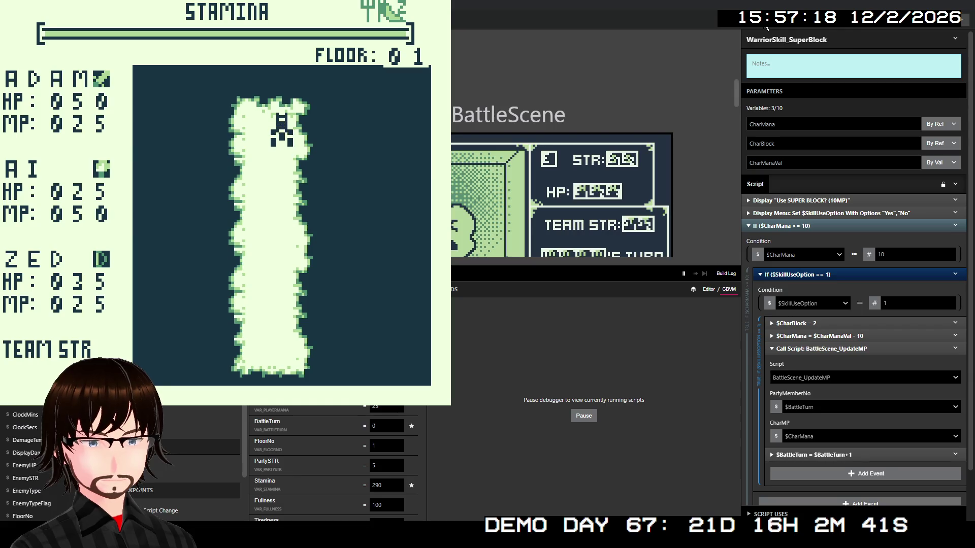
- Move on to floor 02 and walk left into a Cyclops encounter
{"action": "key", "text": "z"}
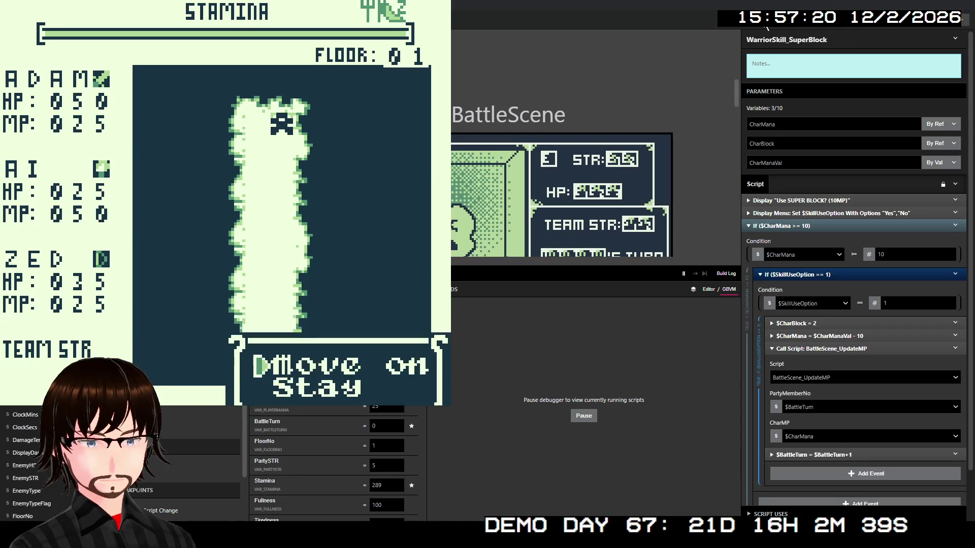
{"action": "key", "text": "z"}
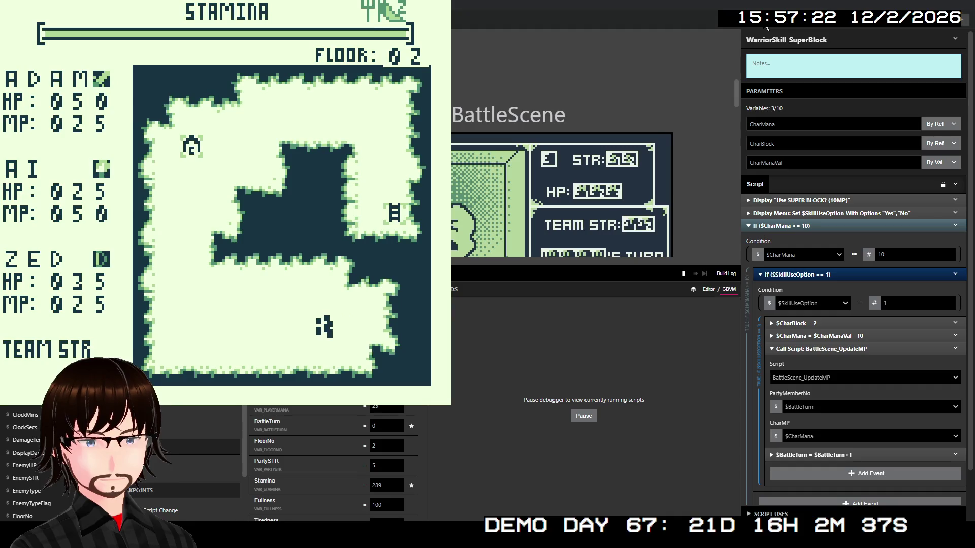
{"action": "key", "text": "Left"}
{"action": "key", "text": "Left"}
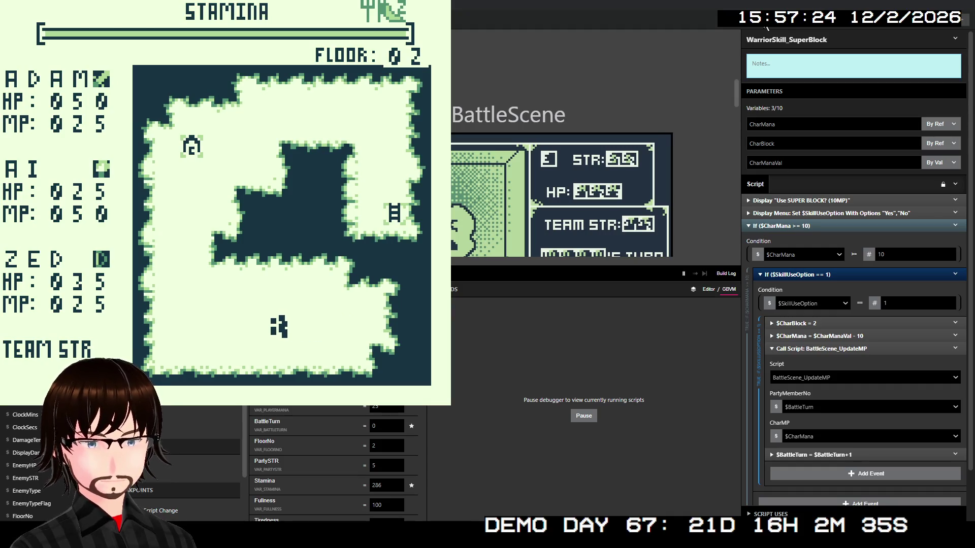
{"action": "key", "text": "Left"}
{"action": "key", "text": "Left"}
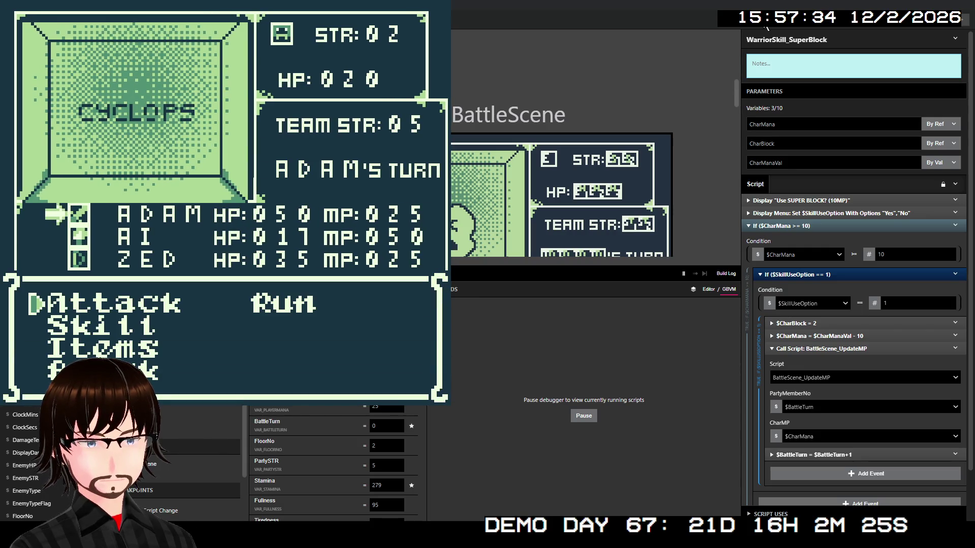
- Have Adam use the S.Block skill
{"action": "key", "text": "Down"}
{"action": "key", "text": "z"}
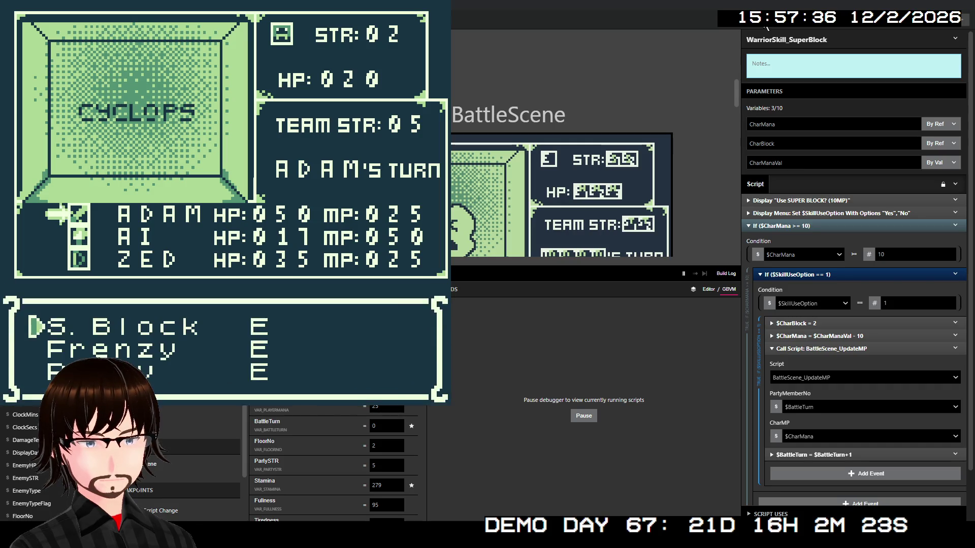
{"action": "key", "text": "z"}
{"action": "key", "text": "z"}
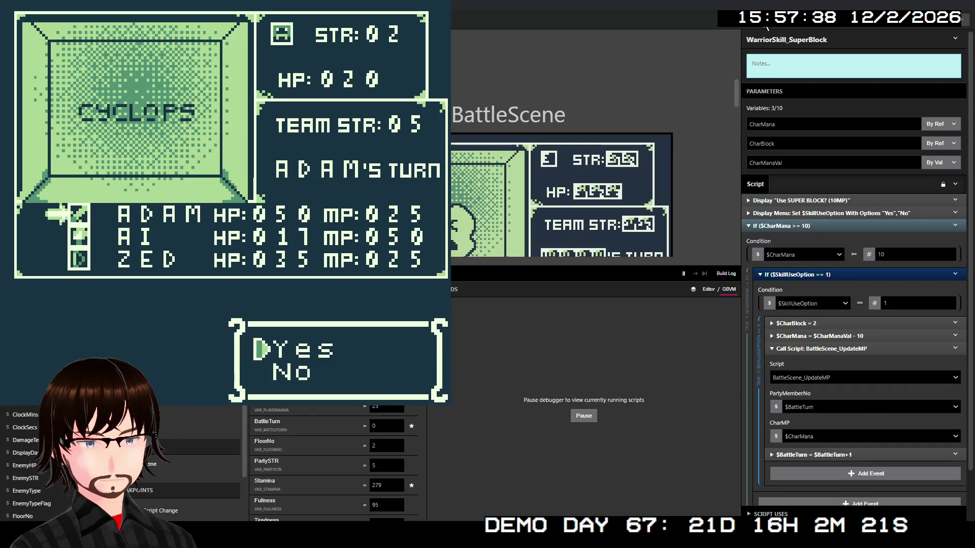
{"action": "key", "text": "z"}
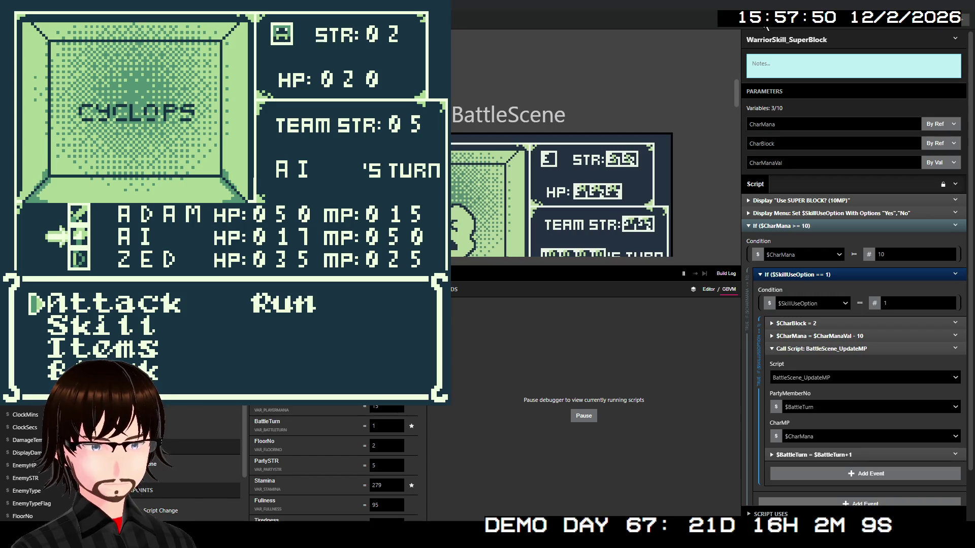
- Have AI cast Fire on the Cyclops
{"action": "key", "text": "Down"}
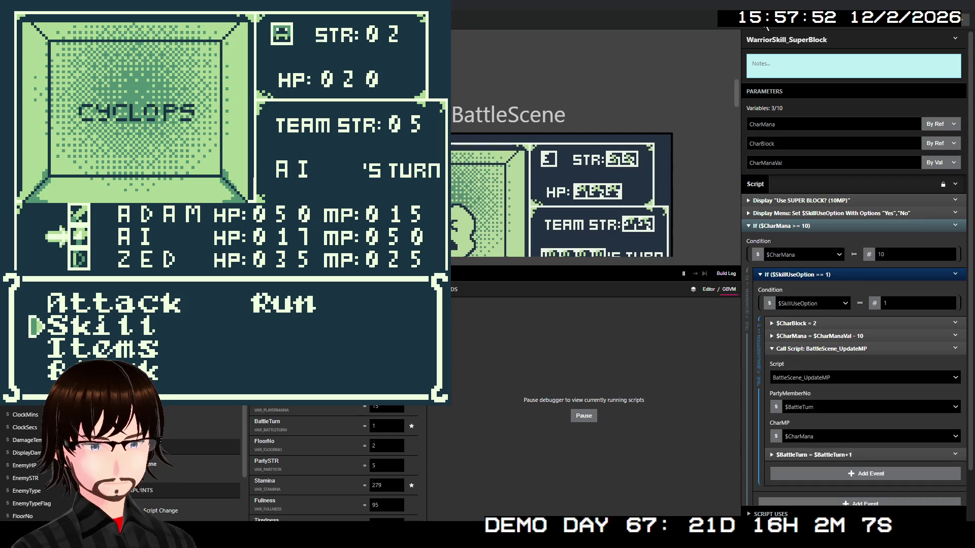
{"action": "key", "text": "z"}
{"action": "key", "text": "z"}
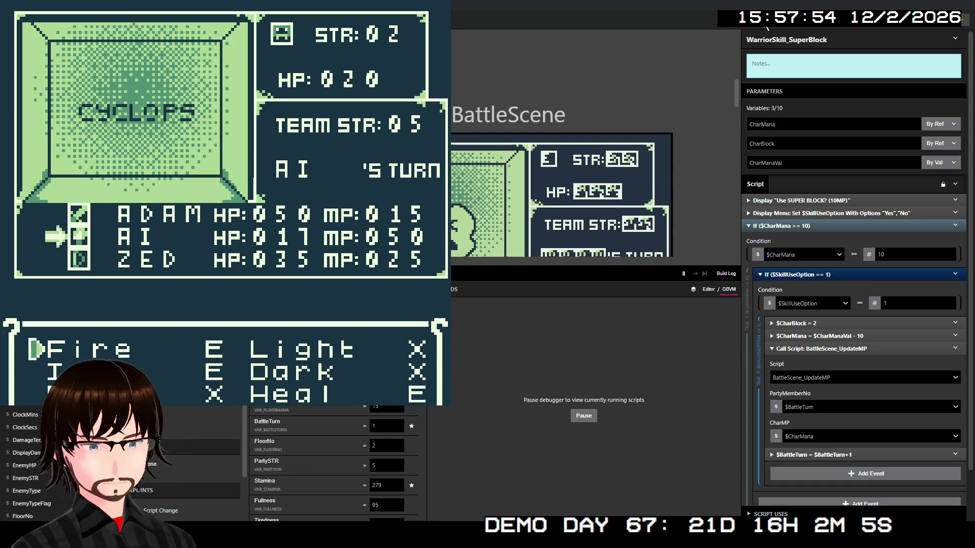
{"action": "key", "text": "z"}
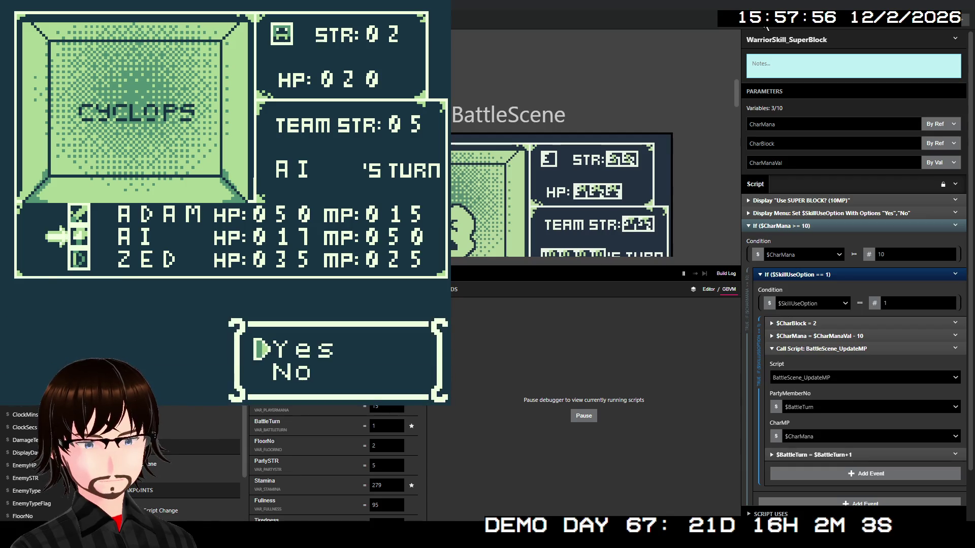
{"action": "key", "text": "z"}
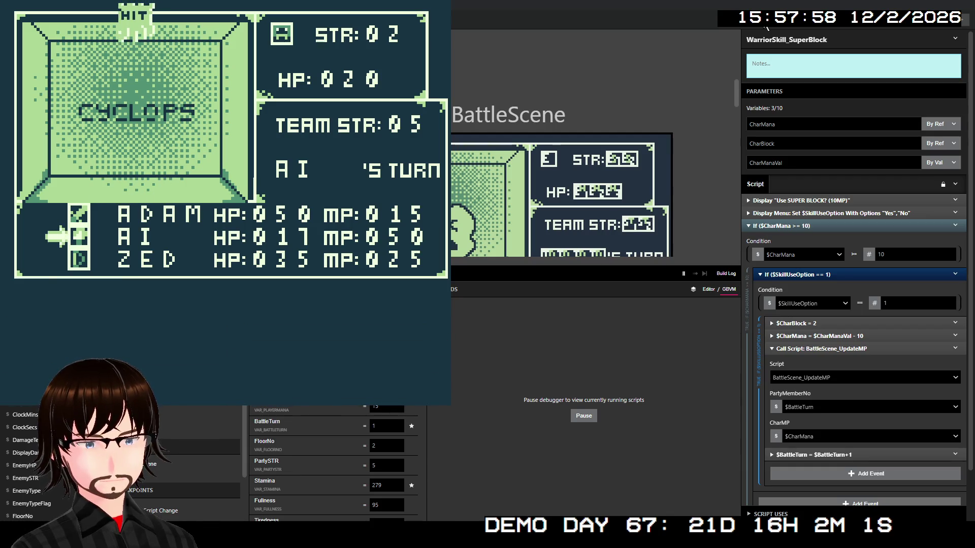
{"action": "key", "text": "z"}
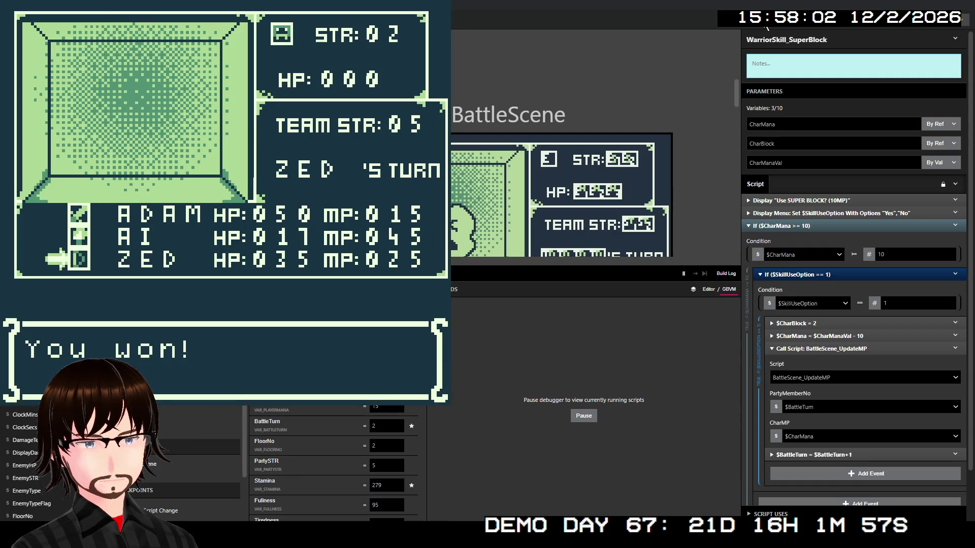
- Dismiss the You won! and 8G messages and walk on the dungeon map
{"action": "key", "text": "z"}
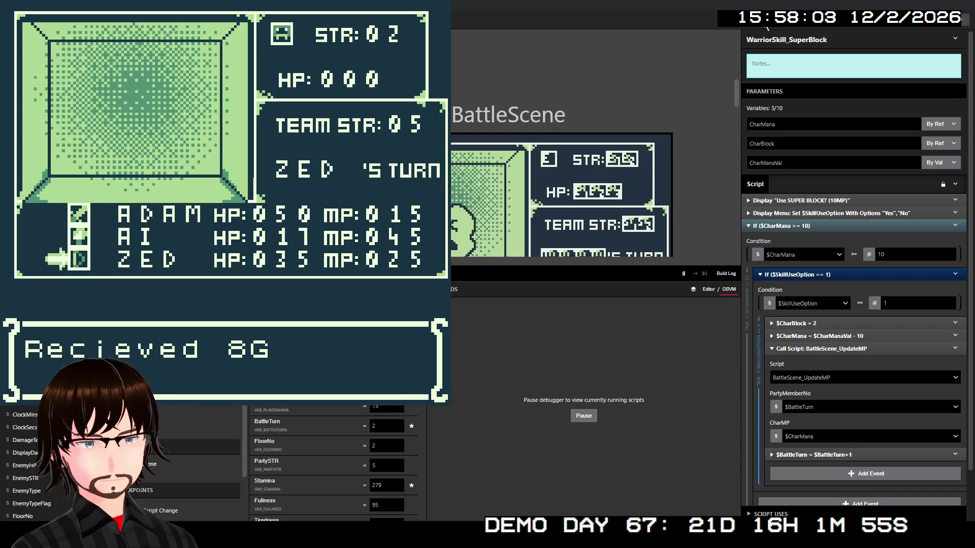
{"action": "key", "text": "z"}
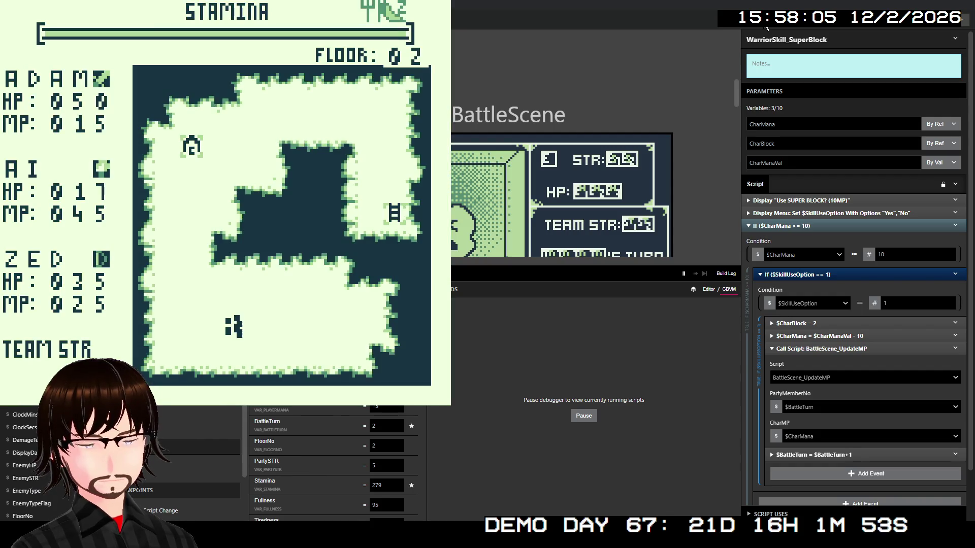
{"action": "key", "text": "Right"}
{"action": "key", "text": "Right"}
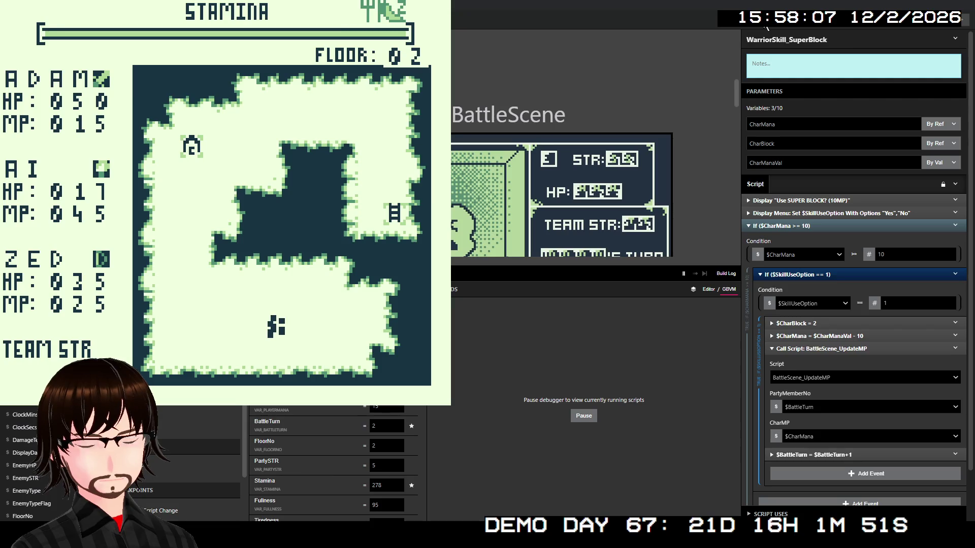
{"action": "key", "text": "Left"}
{"action": "key", "text": "Left"}
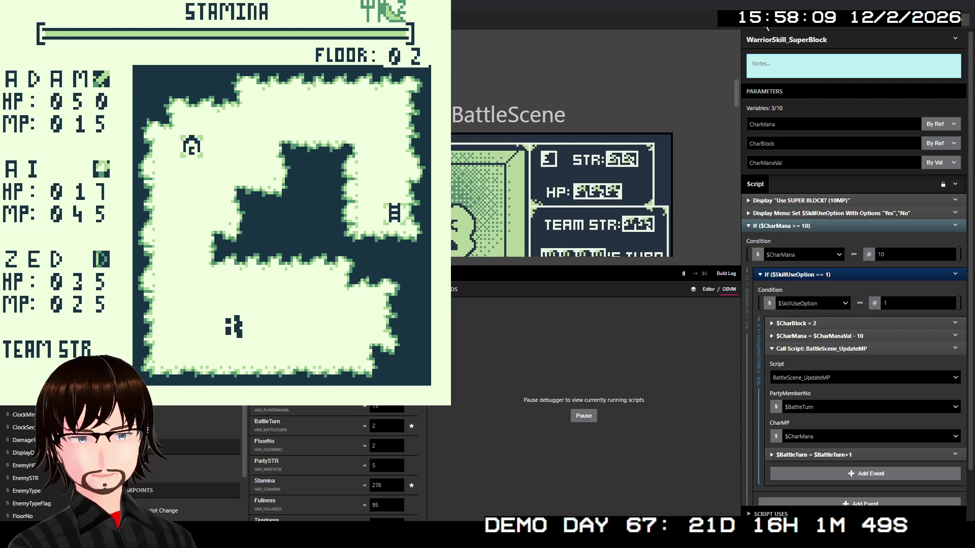
- Walk into a Slug encounter and have Zed use Block
{"action": "key", "text": "Right"}
{"action": "key", "text": "Right"}
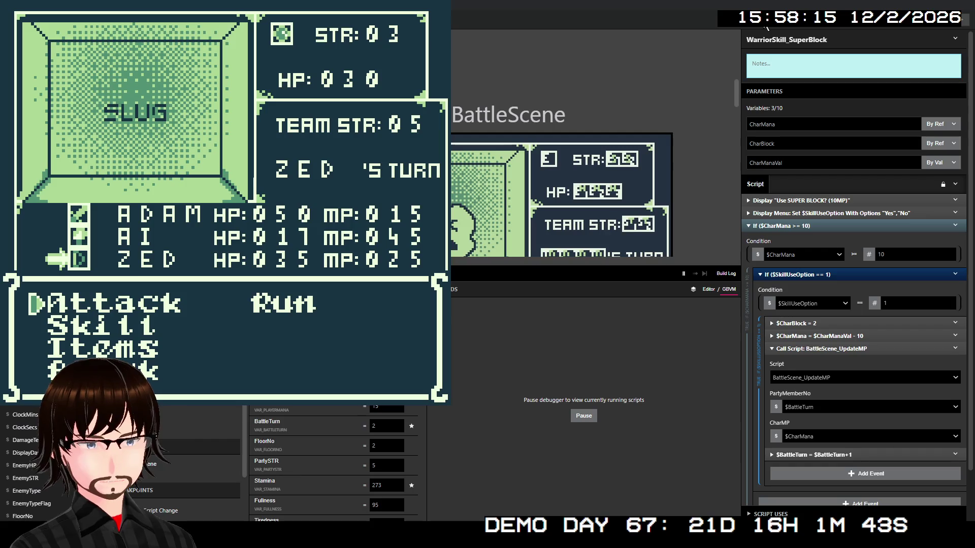
{"action": "key", "text": "Down"}
{"action": "key", "text": "Down"}
{"action": "key", "text": "Down"}
{"action": "key", "text": "Right"}
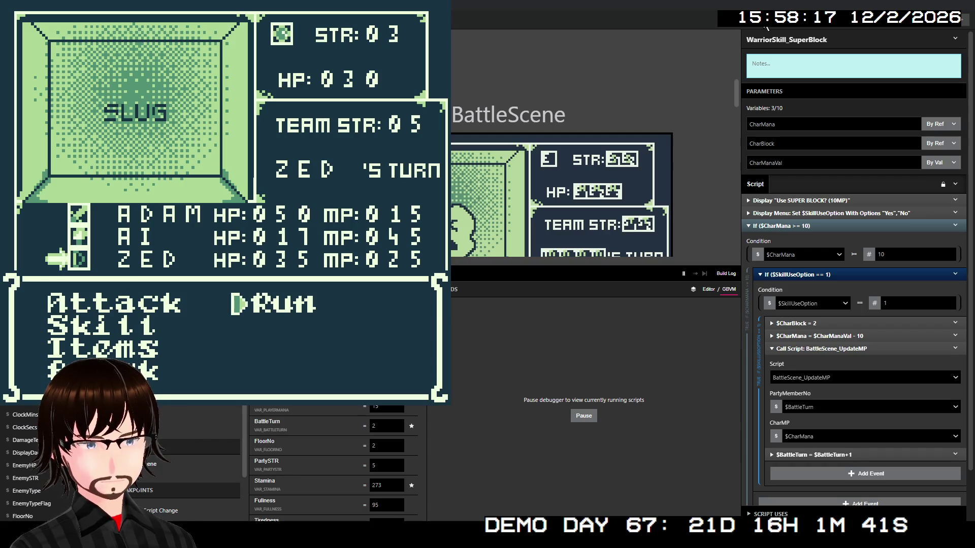
{"action": "key", "text": "Left"}
{"action": "key", "text": "z"}
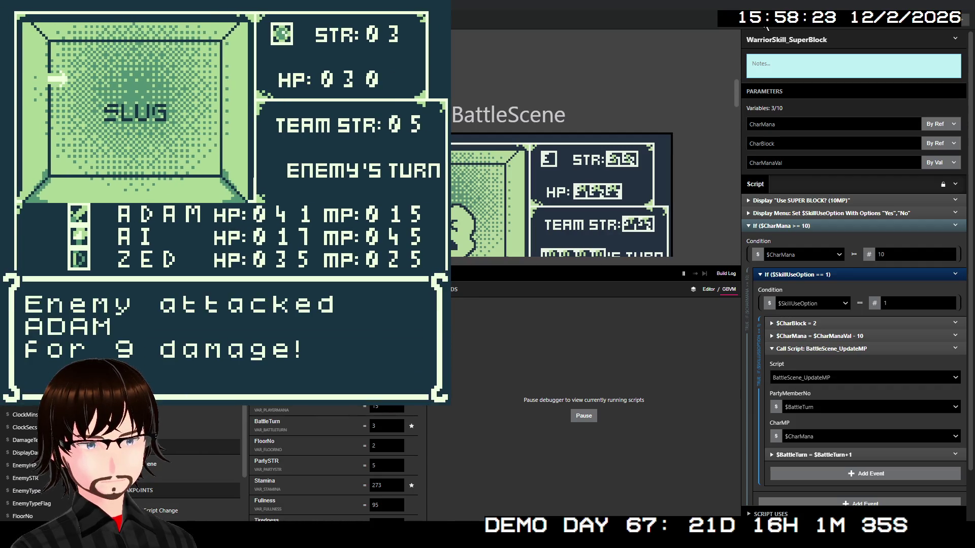
- Advance Adam's turn and move AI's battle choice to Skill
{"action": "key", "text": "Down"}
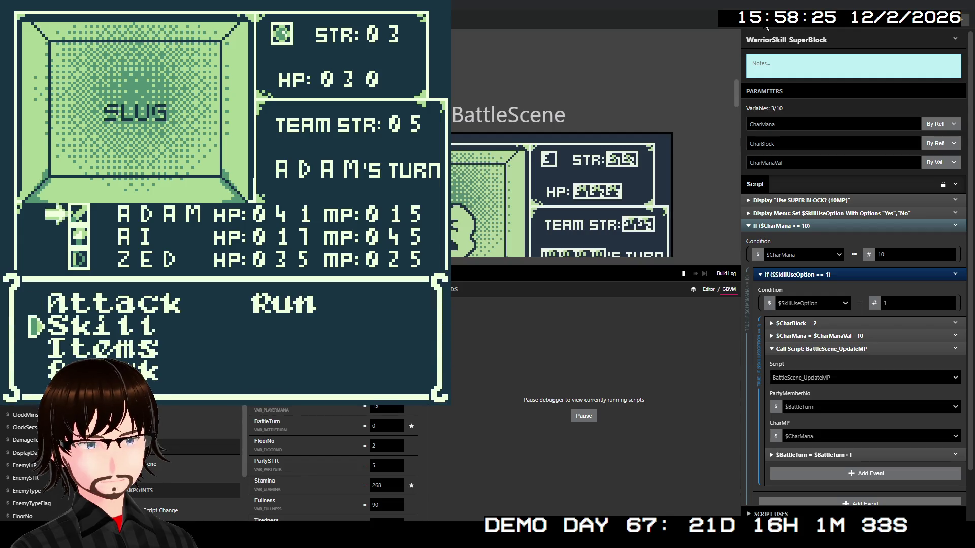
{"action": "key", "text": "z"}
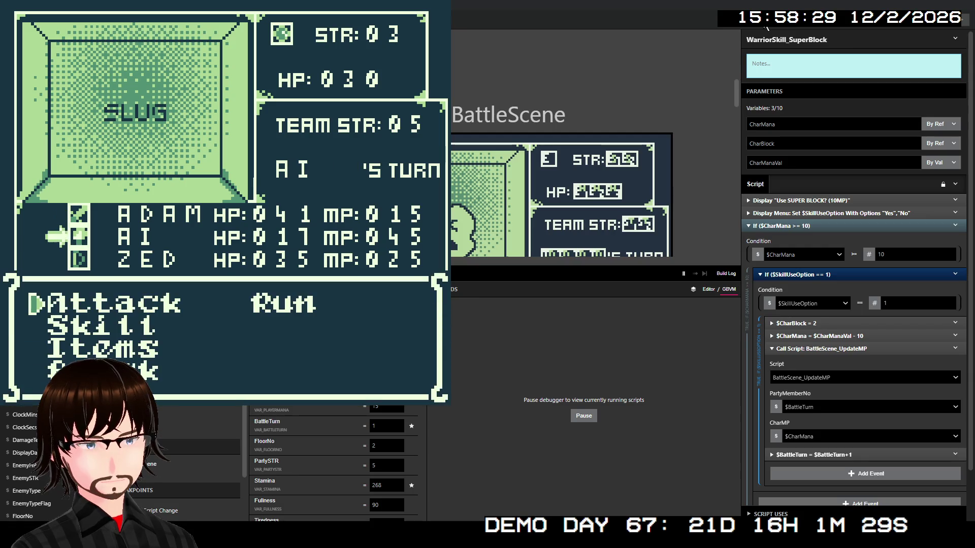
{"action": "key", "text": "Down"}
- Cast AI's Fire on the Slug for 100 damage and dismiss the damage message
{"action": "key", "text": "z"}
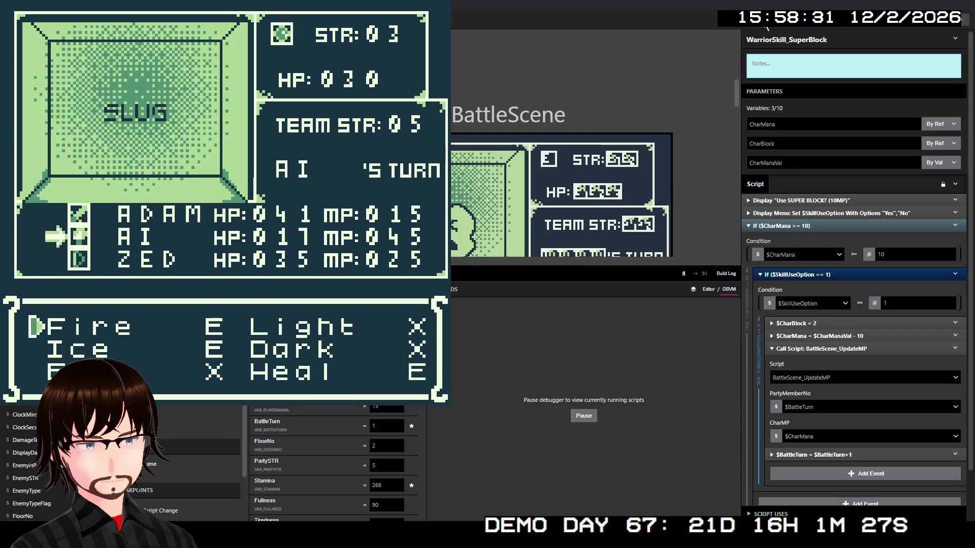
{"action": "key", "text": "z"}
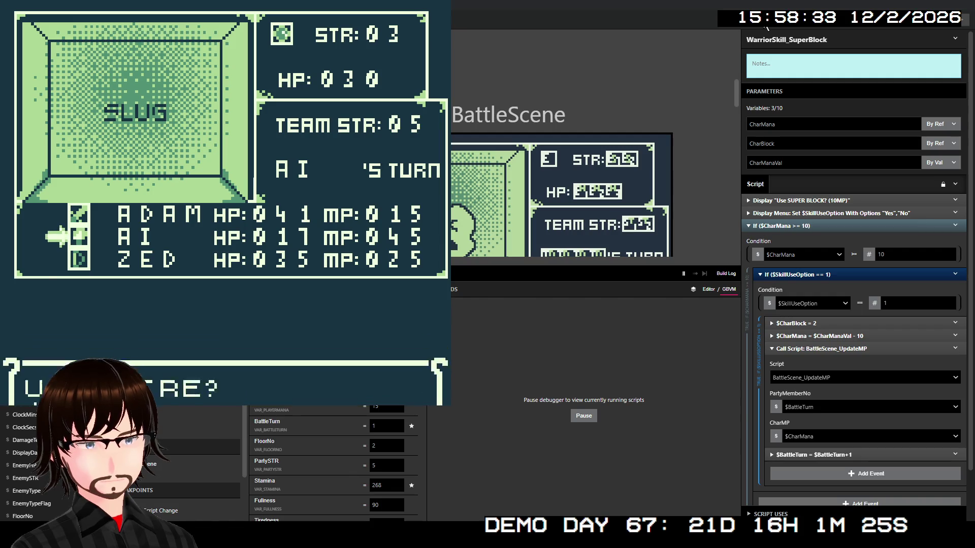
{"action": "key", "text": "z"}
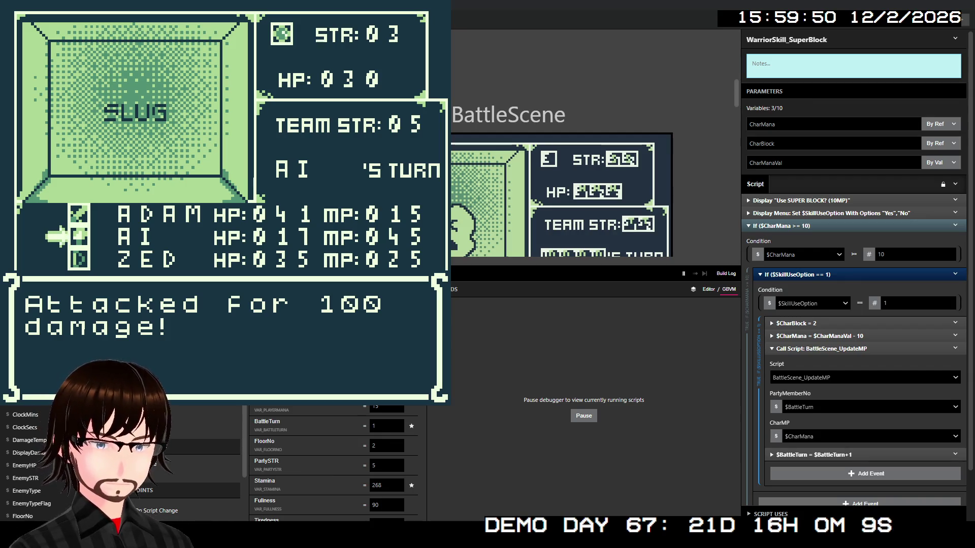
{"action": "key", "text": "z"}
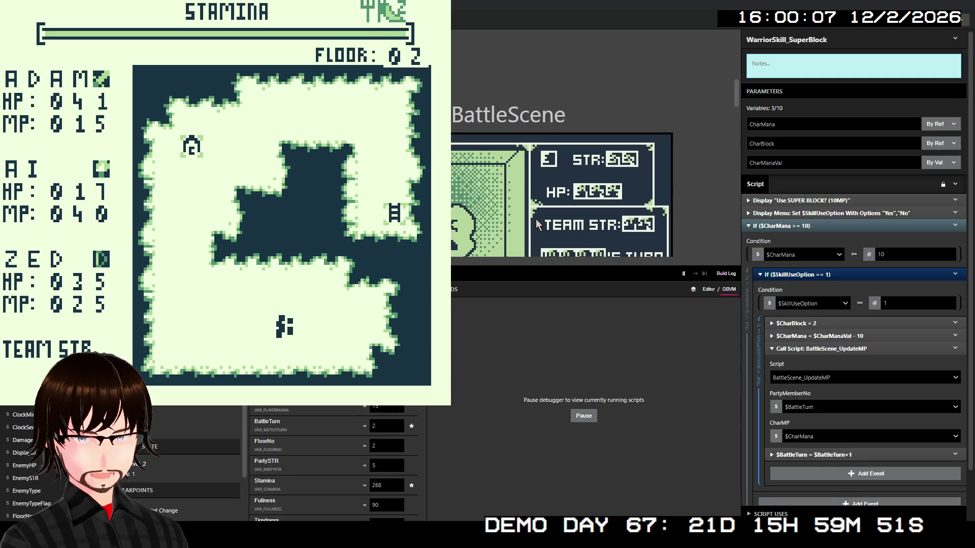
- Walk into a new encounter and have Adam use the Parry skill
{"action": "key", "text": "Left"}
{"action": "key", "text": "Left"}
{"action": "key", "text": "Right"}
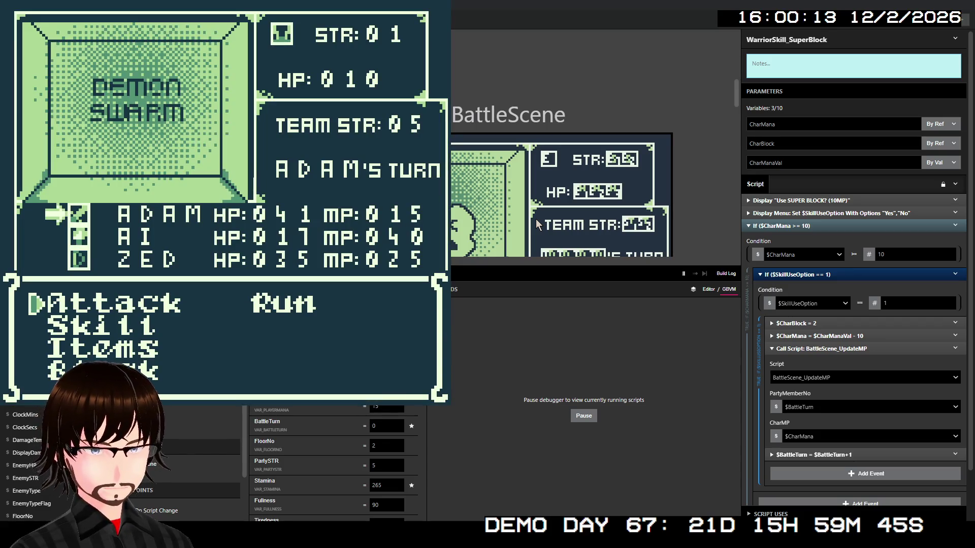
{"action": "key", "text": "z"}
{"action": "key", "text": "Down"}
{"action": "key", "text": "Down"}
{"action": "key", "text": "z"}
{"action": "key", "text": "z"}
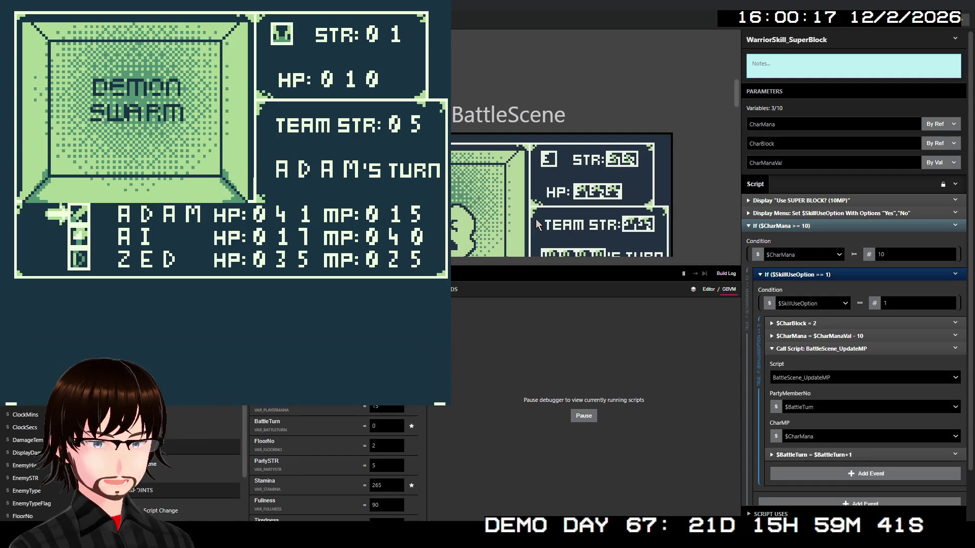
{"action": "key", "text": "z"}
{"action": "key", "text": "Down"}
{"action": "key", "text": "z"}
- Have AI cast Ice for 50 damage, collect 10G, and walk back into the dungeon
{"action": "key", "text": "Down"}
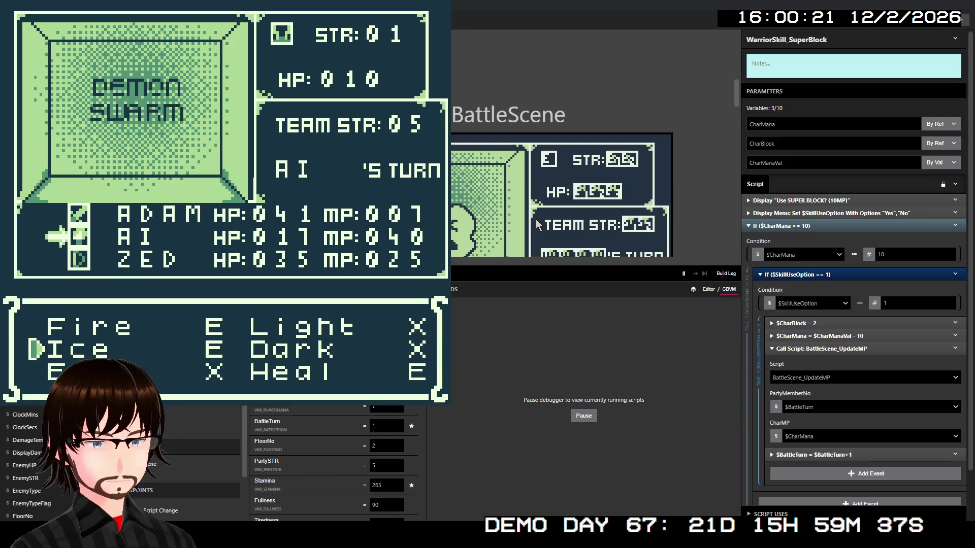
{"action": "key", "text": "z"}
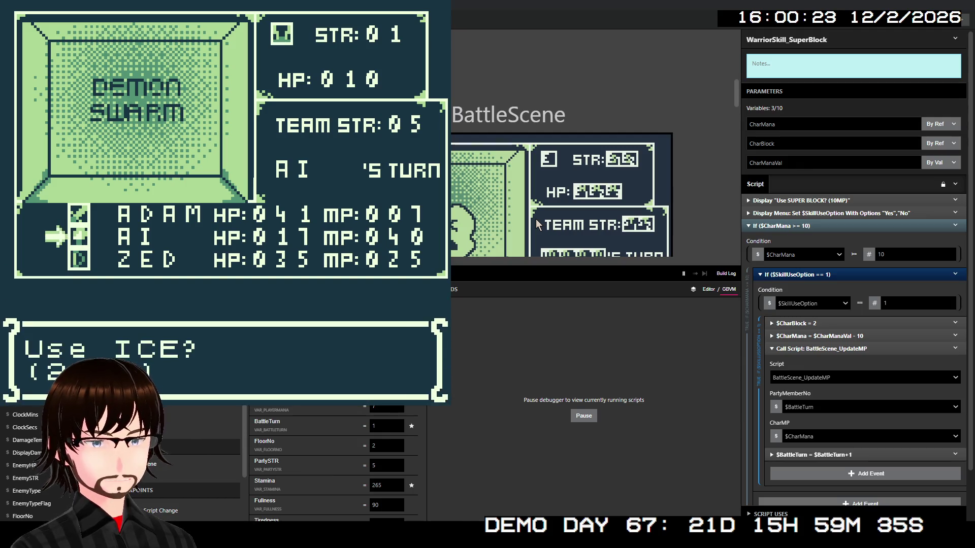
{"action": "key", "text": "z"}
{"action": "key", "text": "z"}
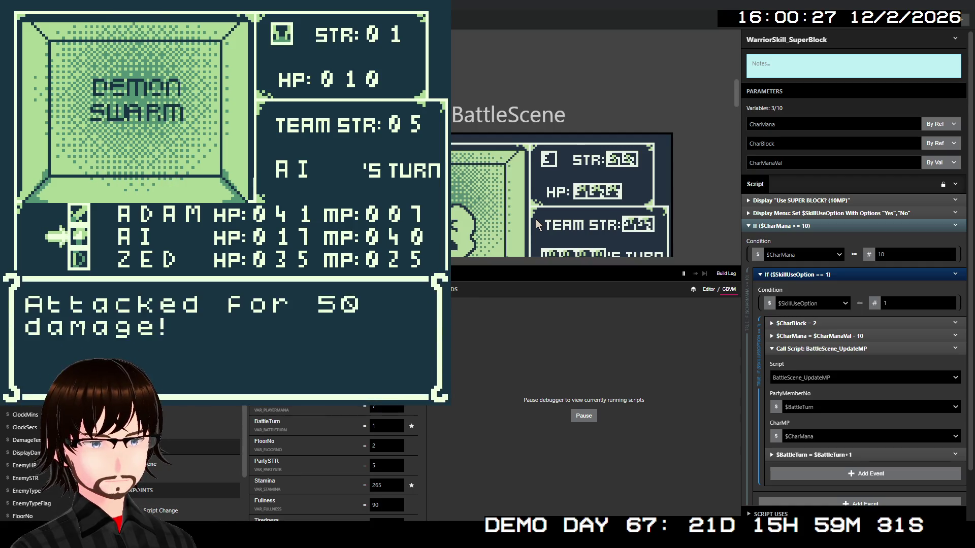
{"action": "key", "text": "z"}
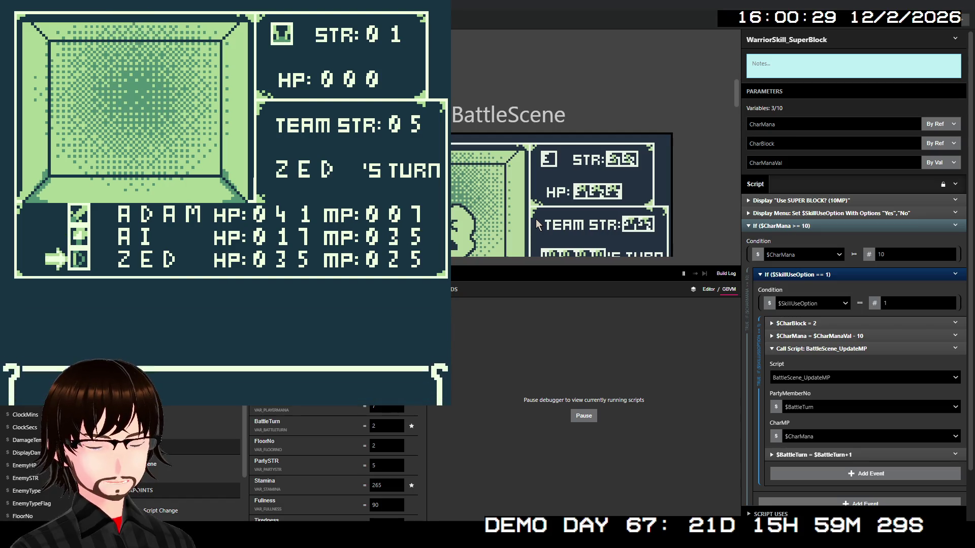
{"action": "key", "text": "z"}
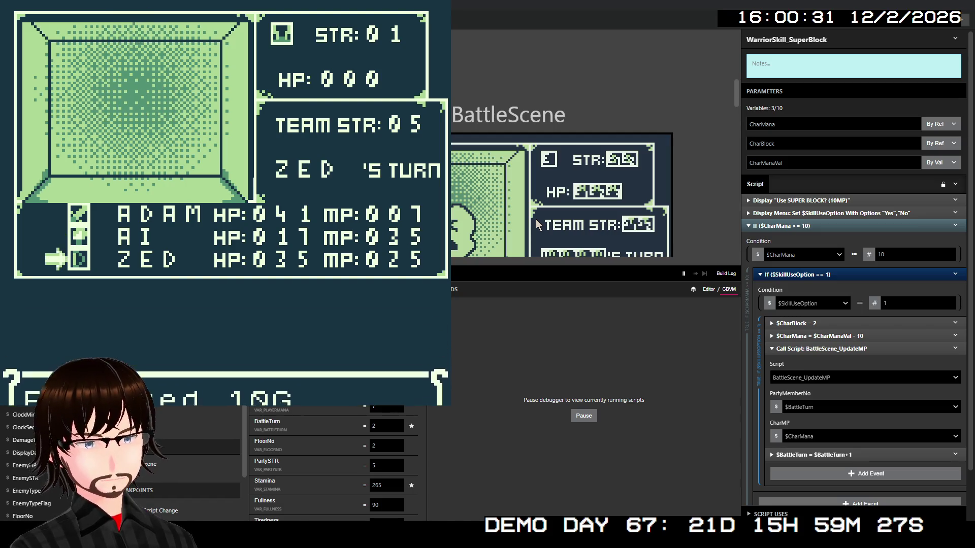
{"action": "key", "text": "Left"}
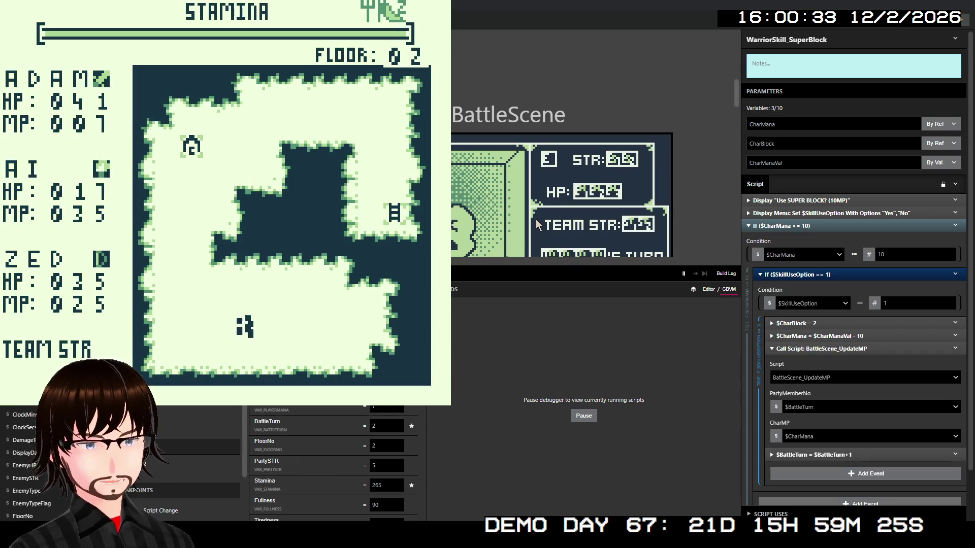
{"action": "key", "text": "Right"}
- Walk into a Rats battle and have Adam use Block
{"action": "key", "text": "Right"}
{"action": "key", "text": "Right"}
{"action": "key", "text": "Left"}
{"action": "key", "text": "Left"}
{"action": "key", "text": "Left"}
{"action": "key", "text": "Right"}
{"action": "key", "text": "Right"}
{"action": "key", "text": "Right"}
{"action": "key", "text": "Left"}
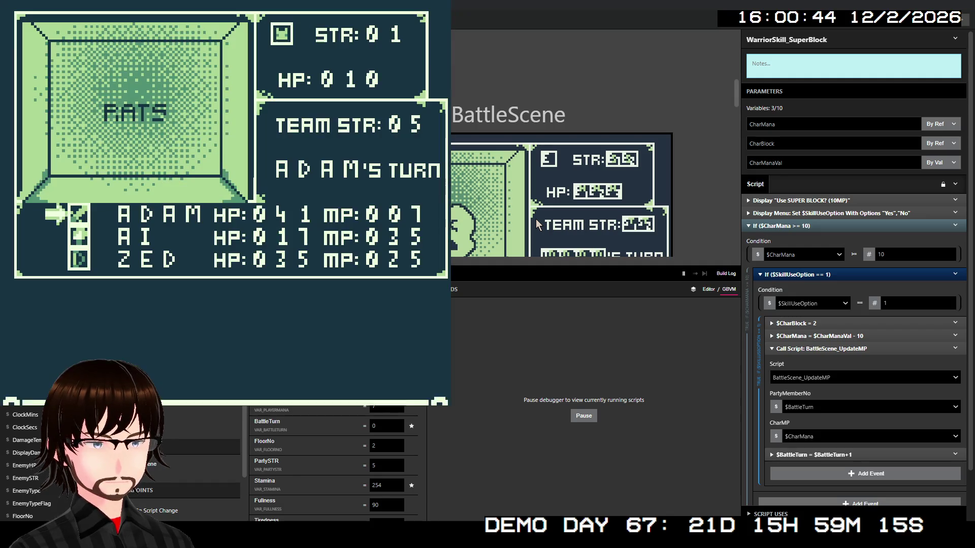
{"action": "key", "text": "Down"}
{"action": "key", "text": "Down"}
{"action": "key", "text": "Down"}
{"action": "key", "text": "z"}
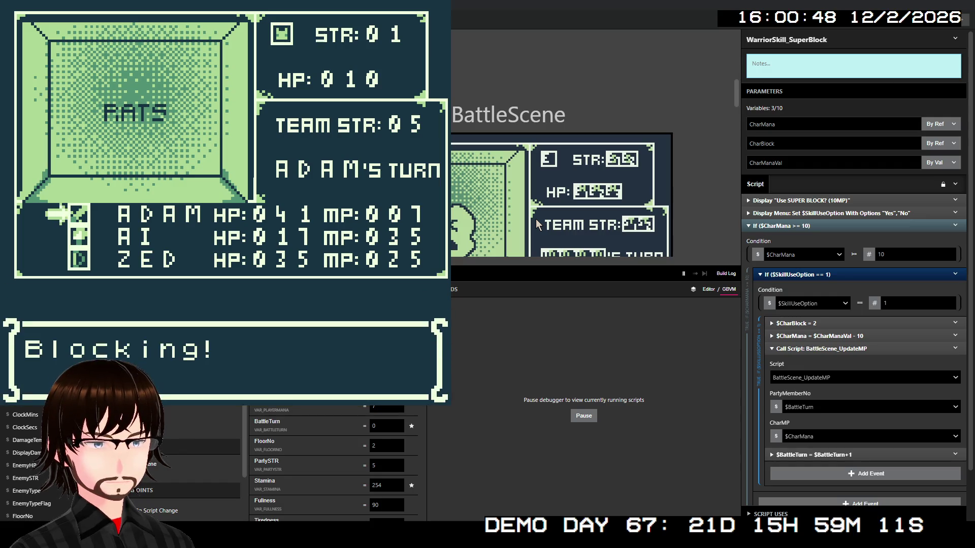
{"action": "key", "text": "z"}
- Have AI cast Heal on itself
{"action": "key", "text": "Down"}
{"action": "key", "text": "z"}
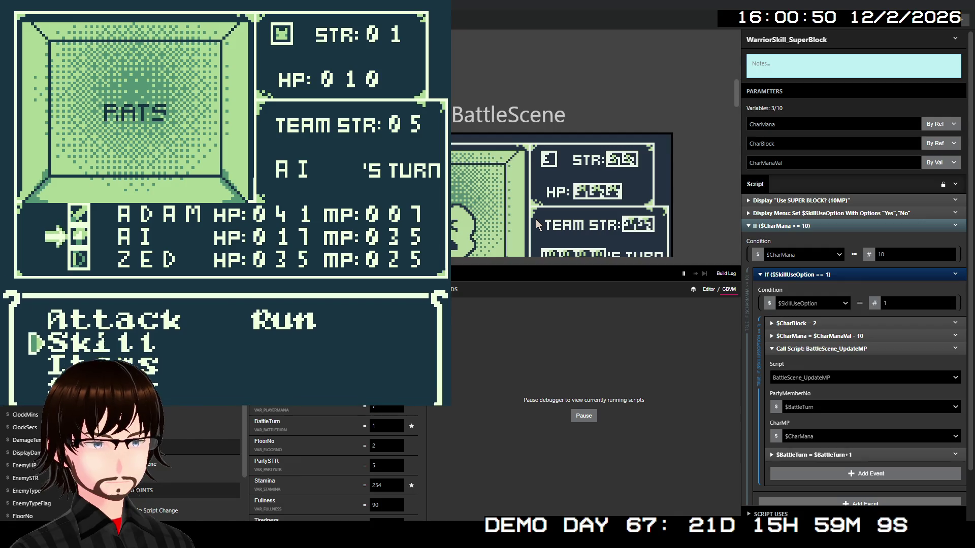
{"action": "key", "text": "Down"}
{"action": "key", "text": "Right"}
{"action": "key", "text": "Down"}
{"action": "key", "text": "z"}
{"action": "key", "text": "z"}
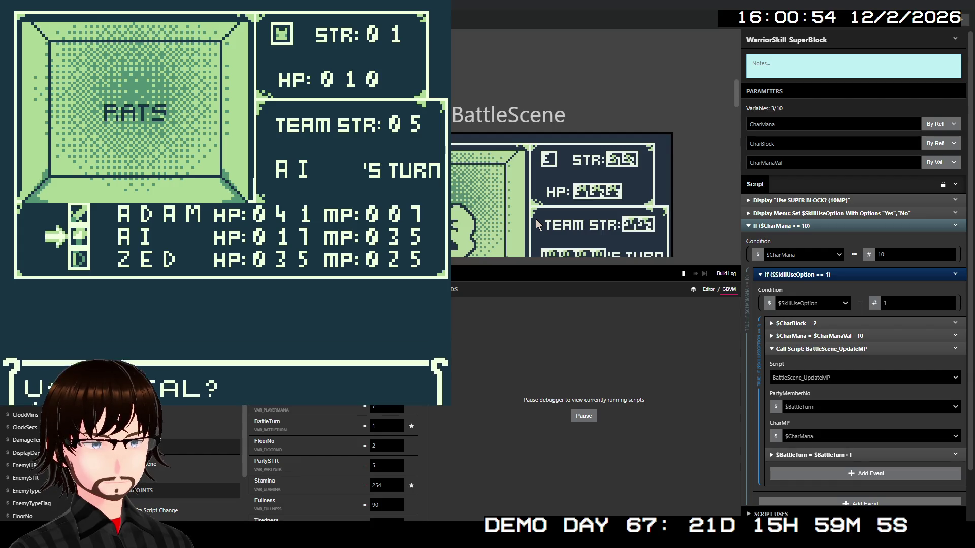
{"action": "key", "text": "z"}
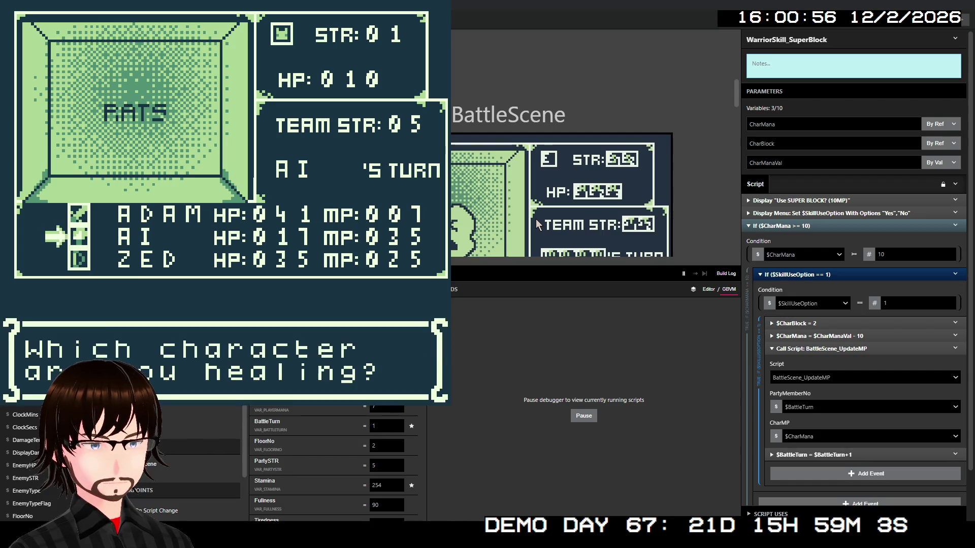
{"action": "key", "text": "z"}
{"action": "key", "text": "Down"}
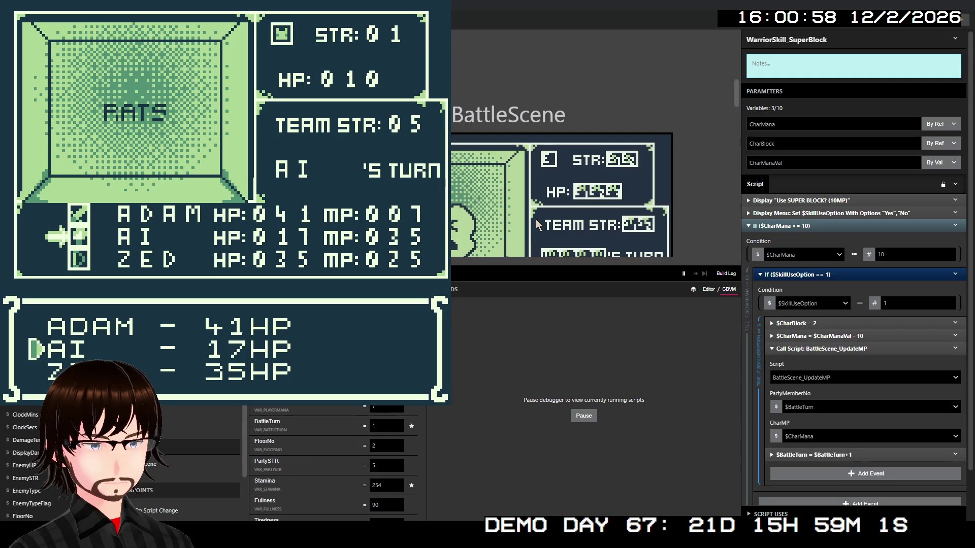
{"action": "key", "text": "z"}
{"action": "key", "text": "z"}
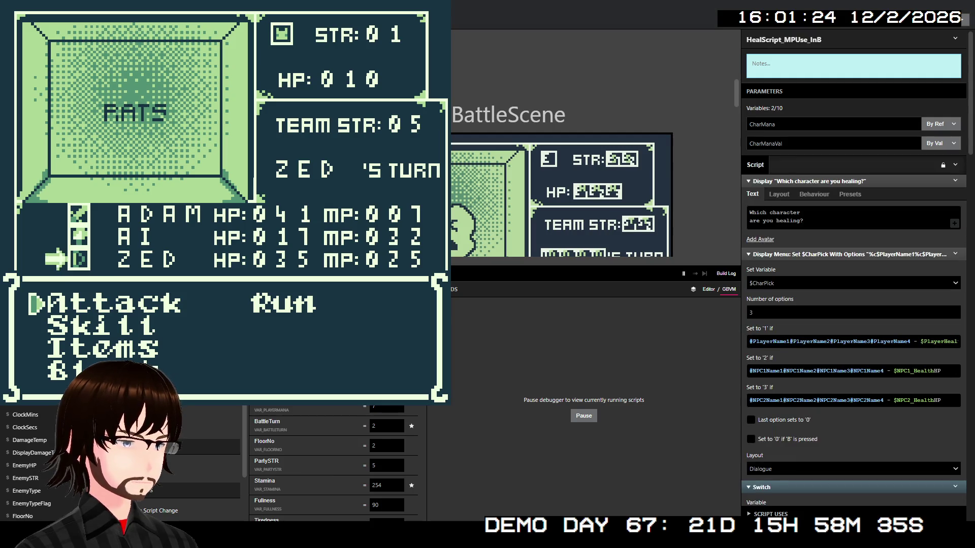
{"action": "scroll", "coordinate": [829, 297], "scroll_direction": "down", "scroll_amount": 5}
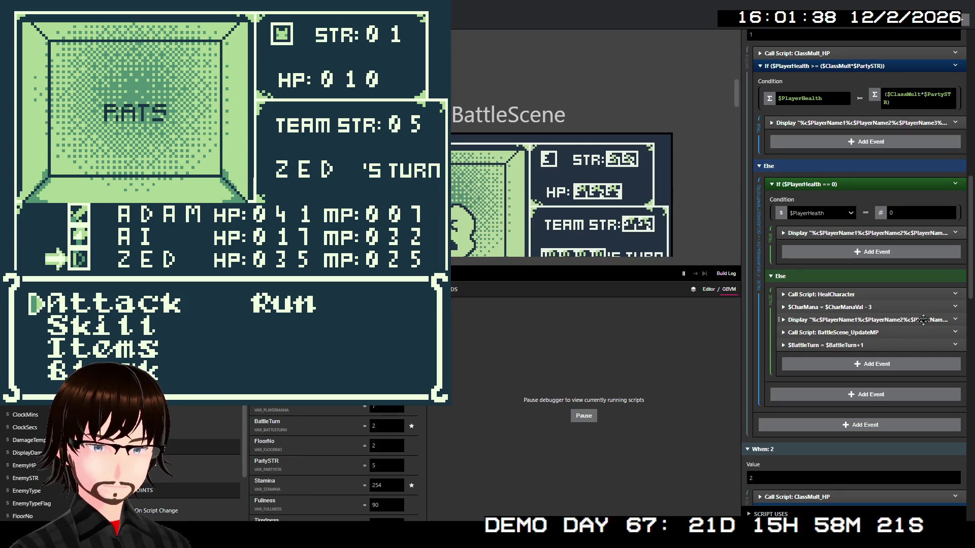
- Insert a Call Script event calling BattleScene_UpdateHP after the Else-branch heal message
{"action": "right_click", "coordinate": [922, 319]}
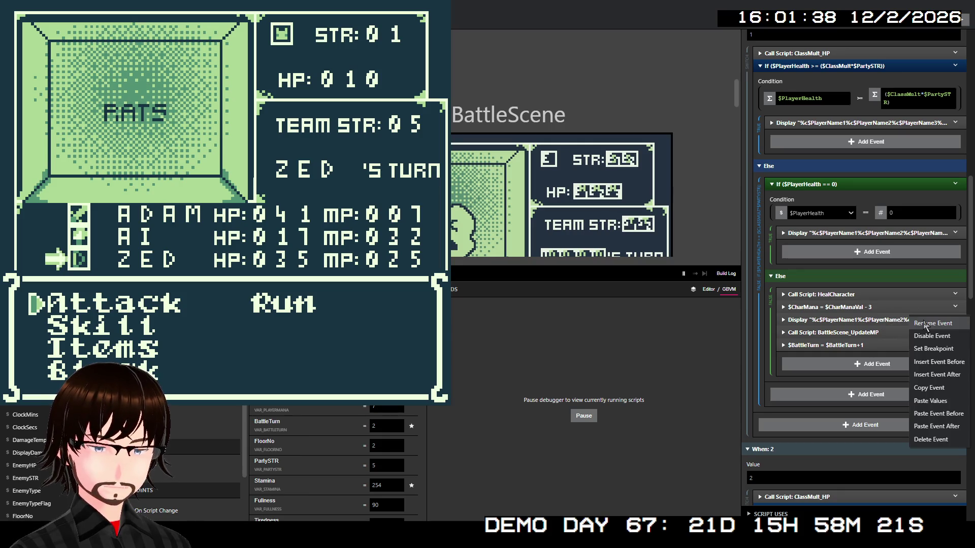
{"action": "left_click", "coordinate": [951, 375]}
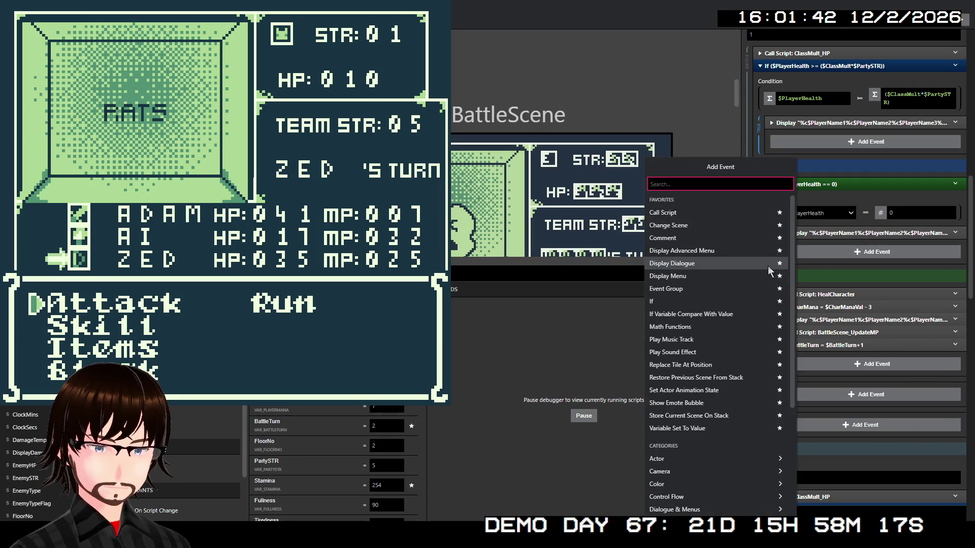
{"action": "left_click", "coordinate": [712, 212]}
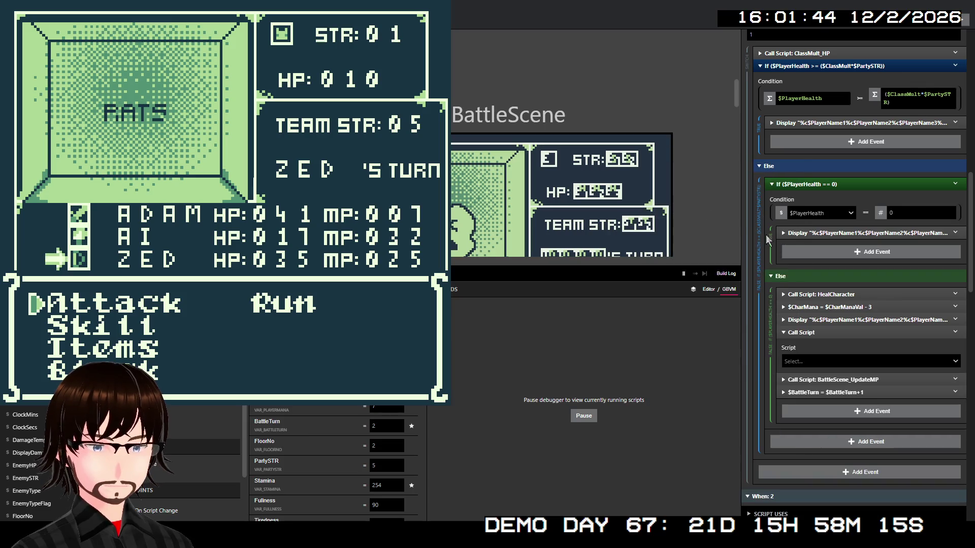
{"action": "left_click", "coordinate": [827, 361]}
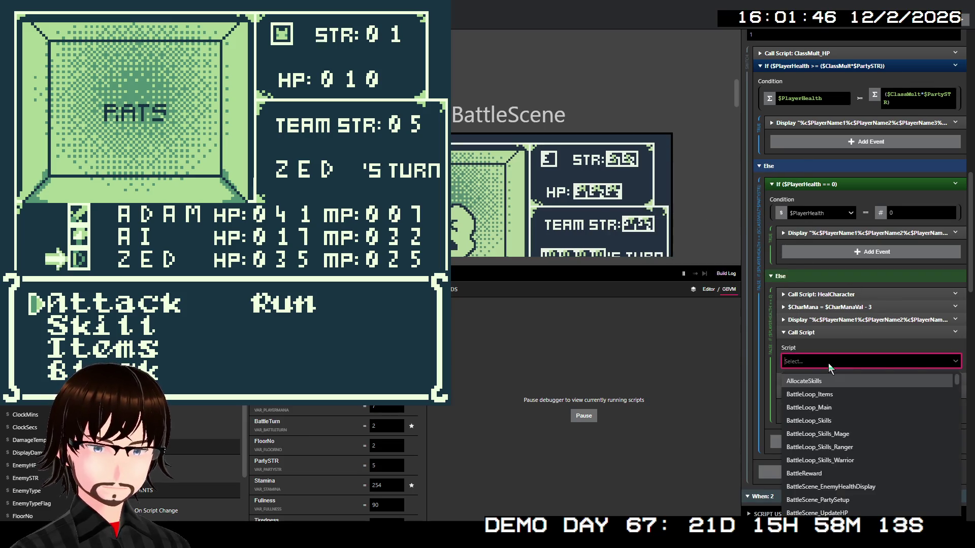
{"action": "type", "text": "up"}
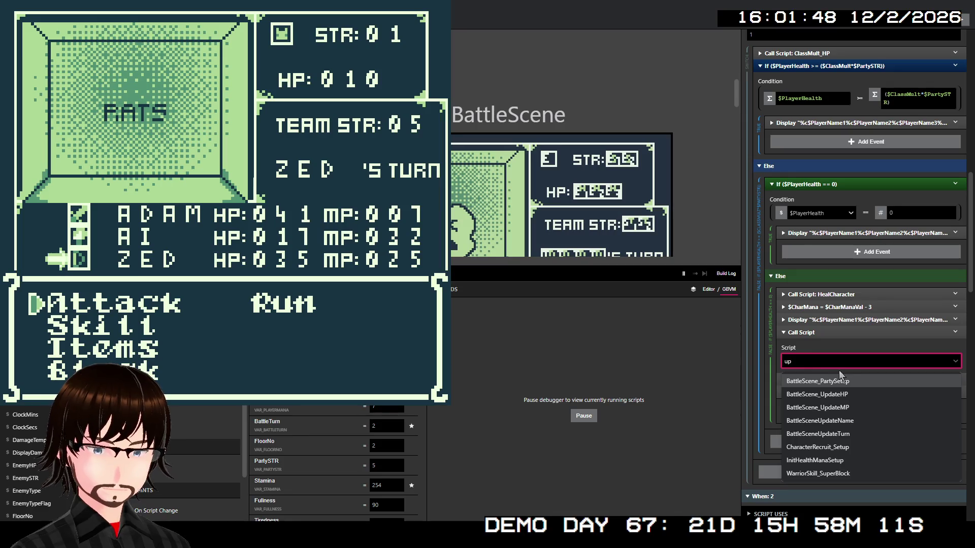
{"action": "left_click", "coordinate": [851, 393]}
{"action": "scroll", "coordinate": [858, 370], "scroll_direction": "down", "scroll_amount": 5}
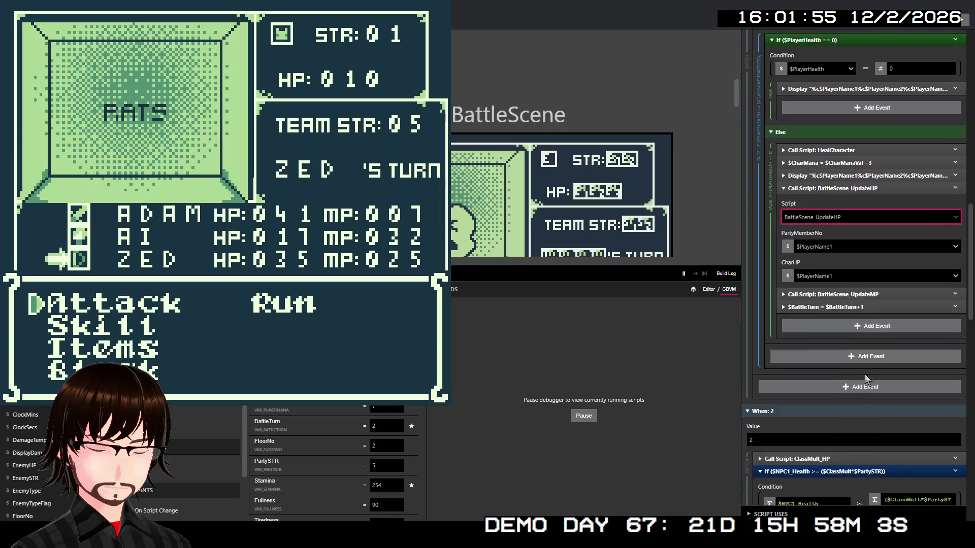
{"action": "scroll", "coordinate": [877, 325], "scroll_direction": "up", "scroll_amount": 10}
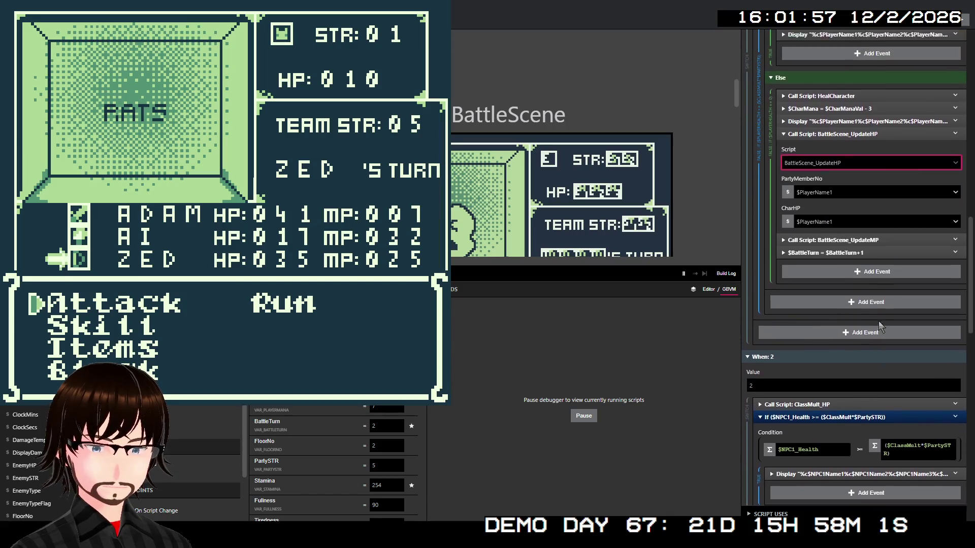
{"action": "scroll", "coordinate": [879, 312], "scroll_direction": "down", "scroll_amount": 8}
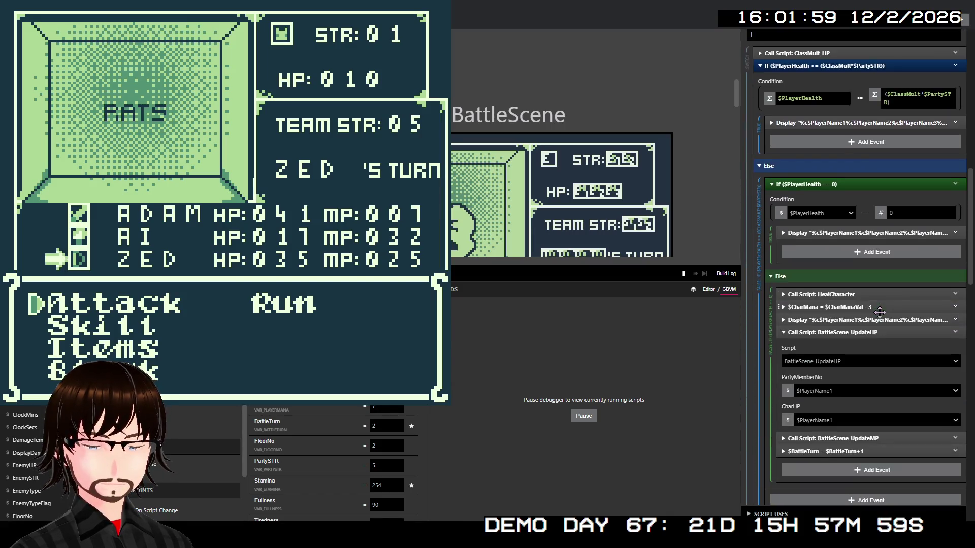
- Set PartyMemberNo to the expression $CharPick-1
{"action": "left_click", "coordinate": [829, 289]}
{"action": "type", "text": "ch"}
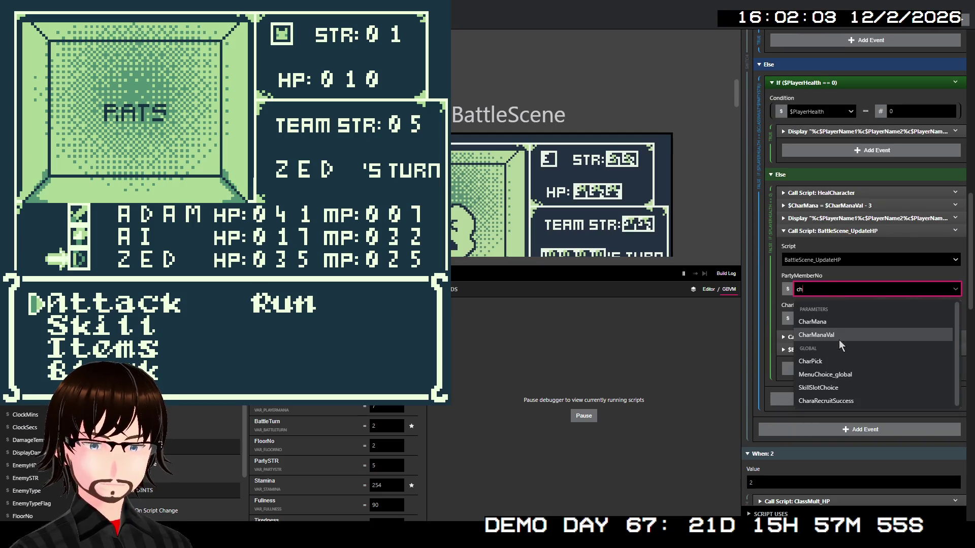
{"action": "left_click", "coordinate": [831, 359]}
{"action": "scroll", "coordinate": [870, 232], "scroll_direction": "up", "scroll_amount": 1}
{"action": "scroll", "coordinate": [870, 230], "scroll_direction": "up", "scroll_amount": 6}
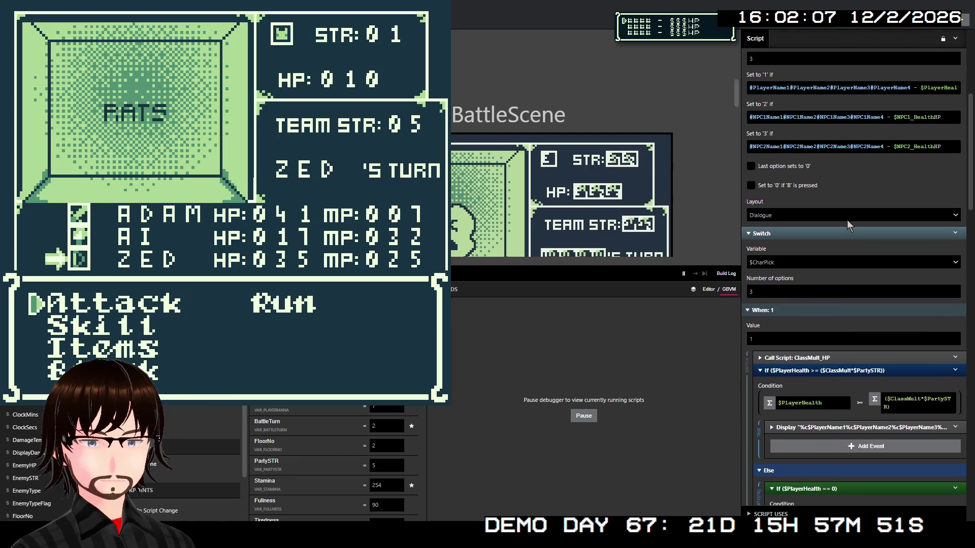
{"action": "scroll", "coordinate": [833, 300], "scroll_direction": "up", "scroll_amount": 1}
{"action": "scroll", "coordinate": [833, 300], "scroll_direction": "up", "scroll_amount": 2}
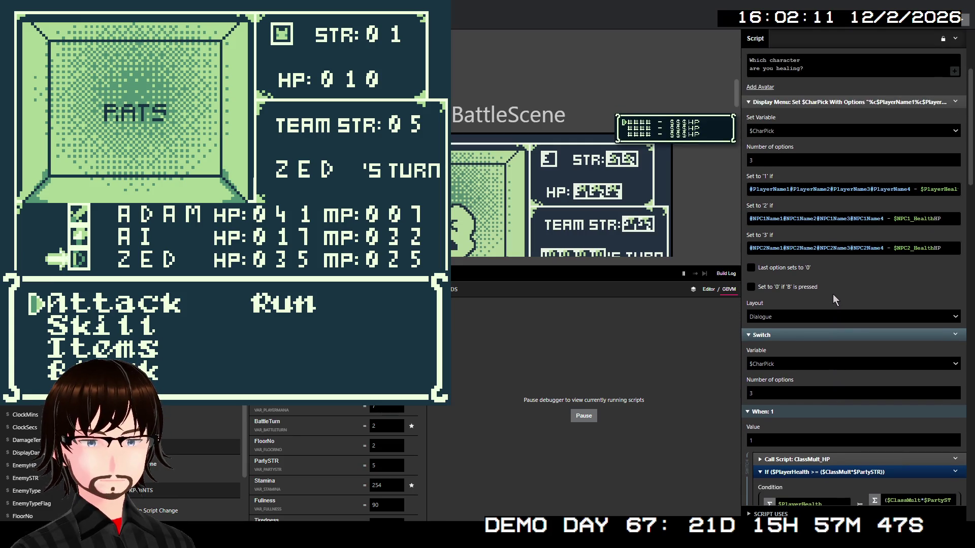
{"action": "scroll", "coordinate": [833, 297], "scroll_direction": "down", "scroll_amount": 8}
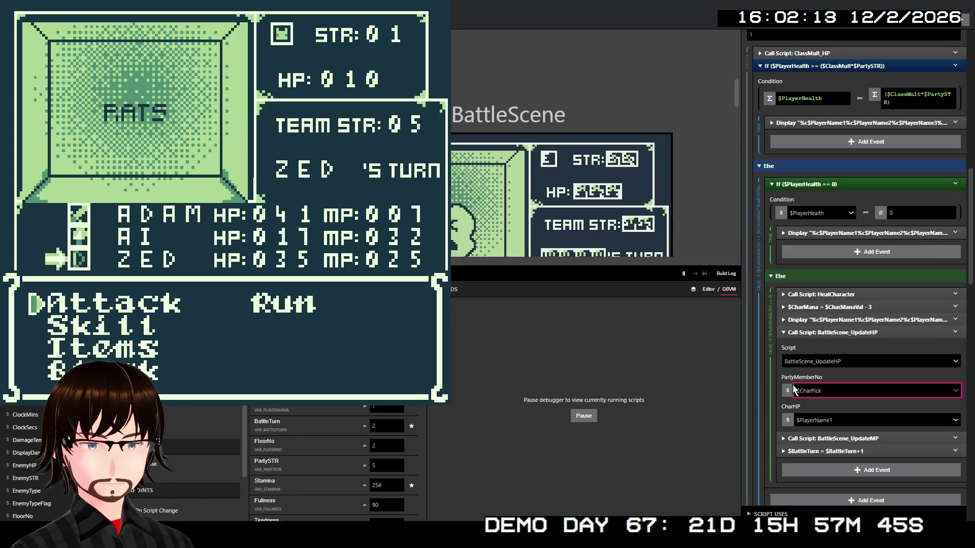
{"action": "left_click", "coordinate": [788, 390]}
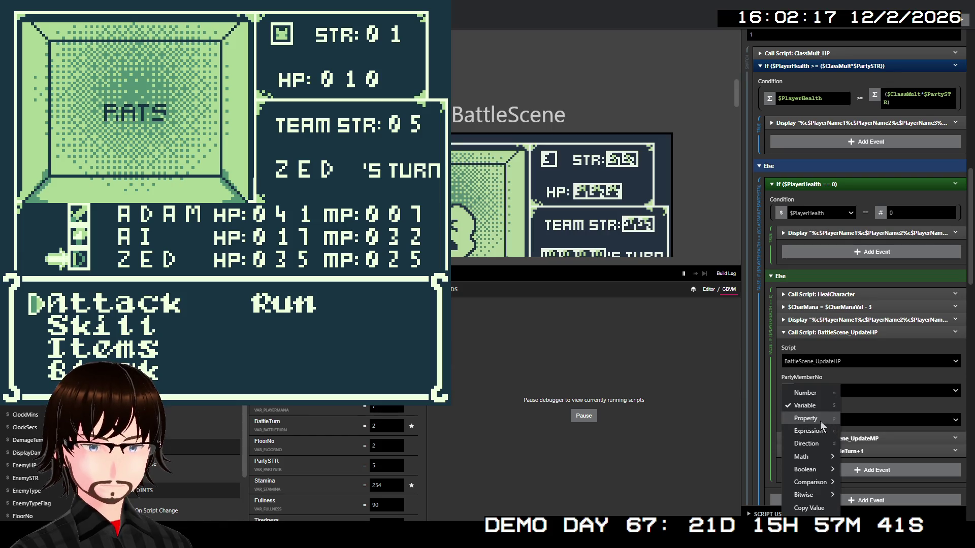
{"action": "left_click", "coordinate": [823, 430]}
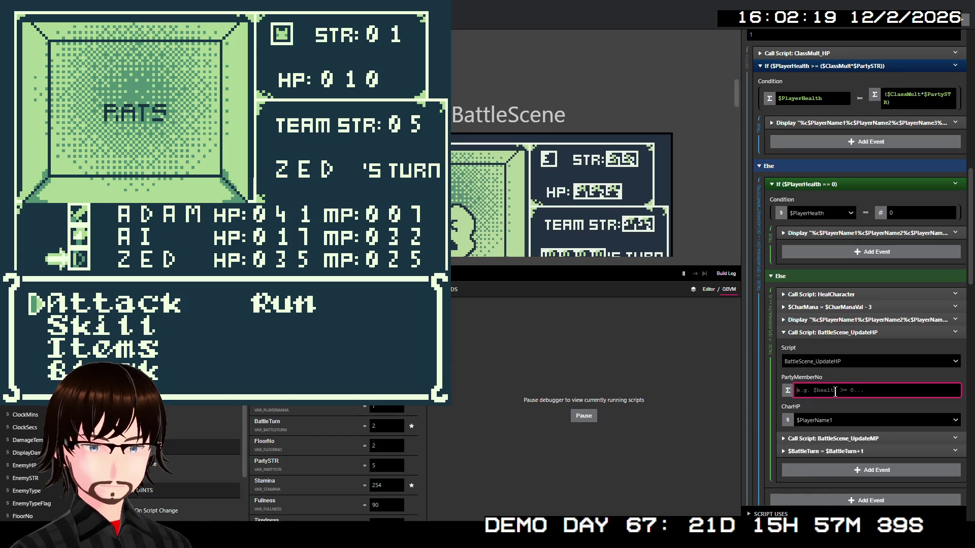
{"action": "type", "text": "$C"}
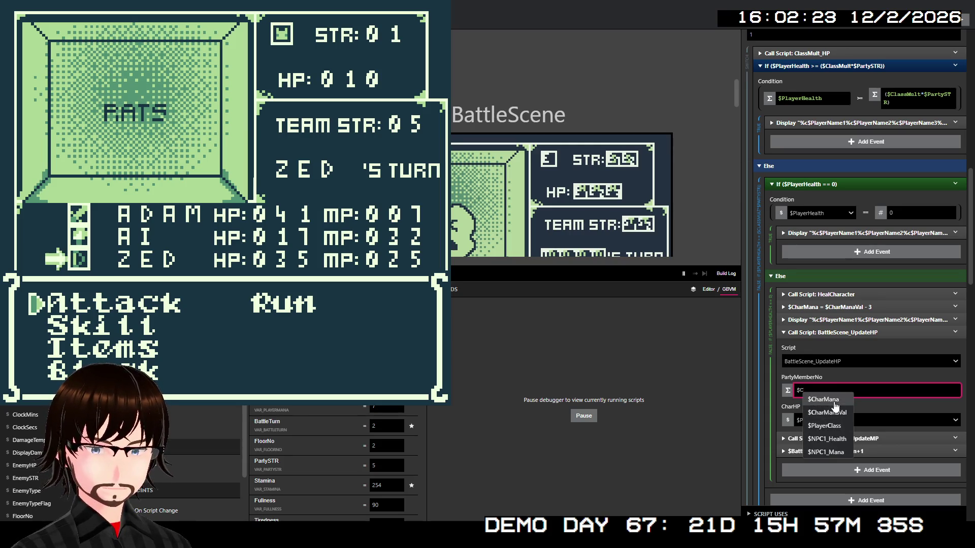
{"action": "type", "text": "h"}
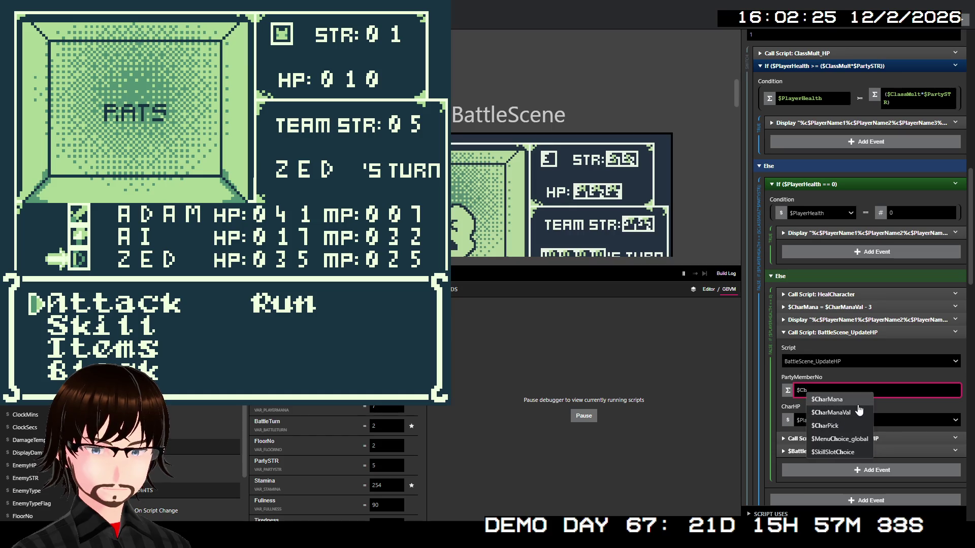
{"action": "left_click", "coordinate": [849, 427]}
{"action": "type", "text": "-1"}
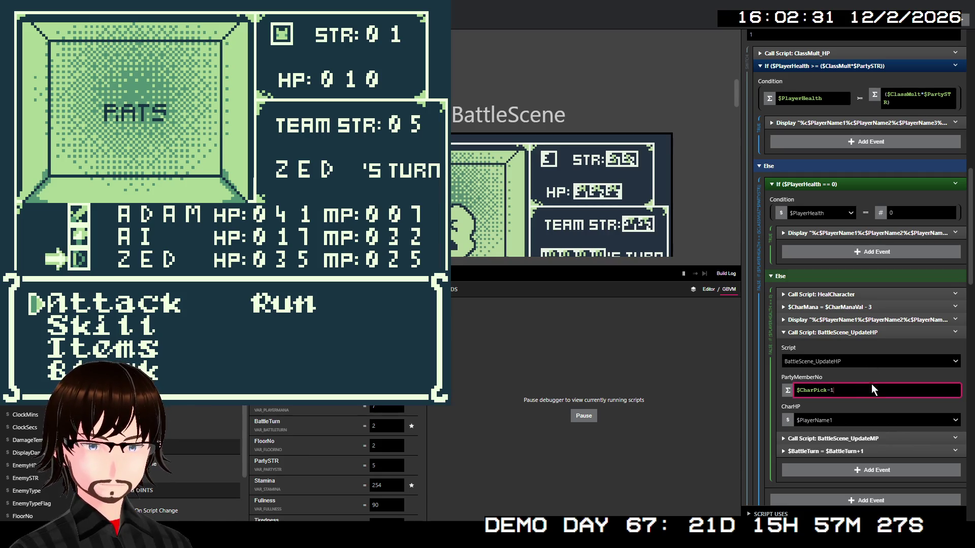
- Set the CharHP parameter to $PlayerHealth
{"action": "left_click", "coordinate": [853, 420]}
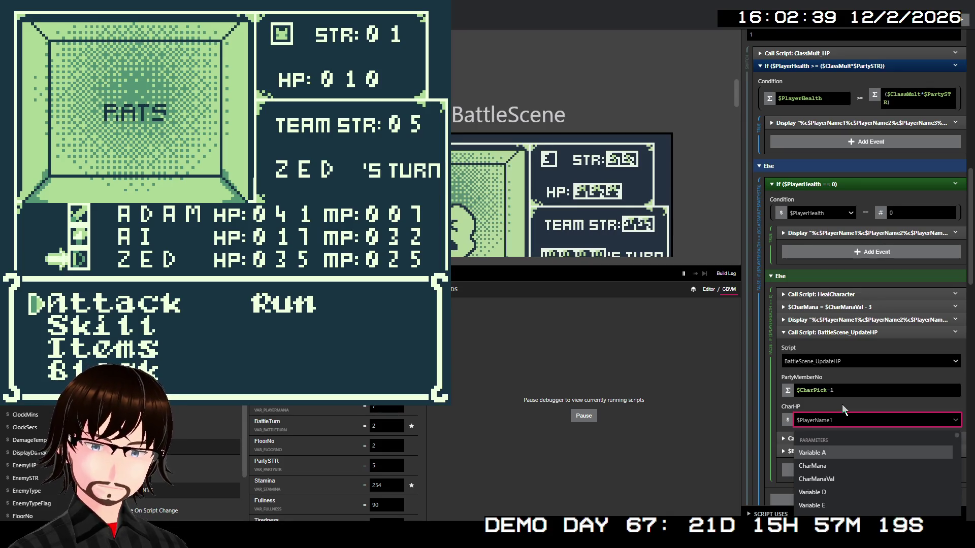
{"action": "left_click", "coordinate": [842, 404]}
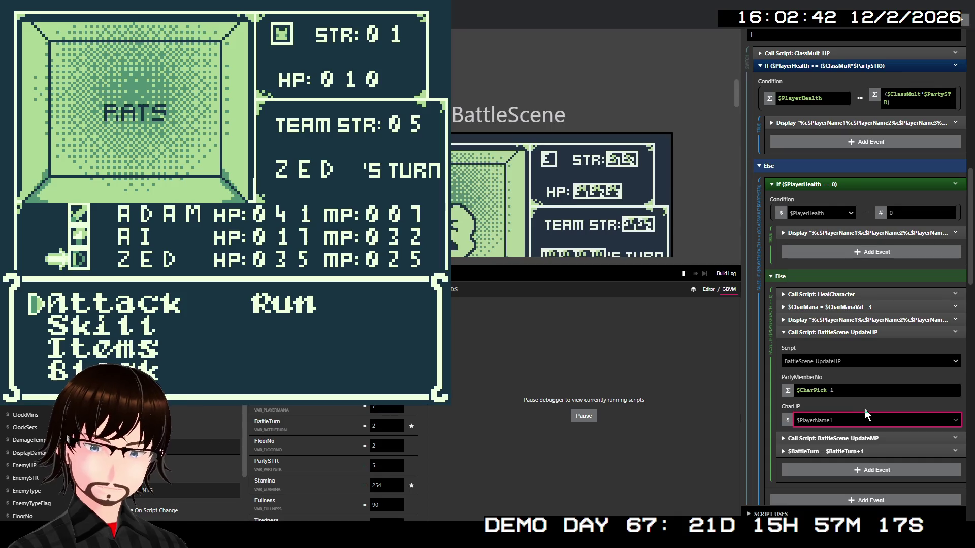
{"action": "left_click", "coordinate": [855, 295]}
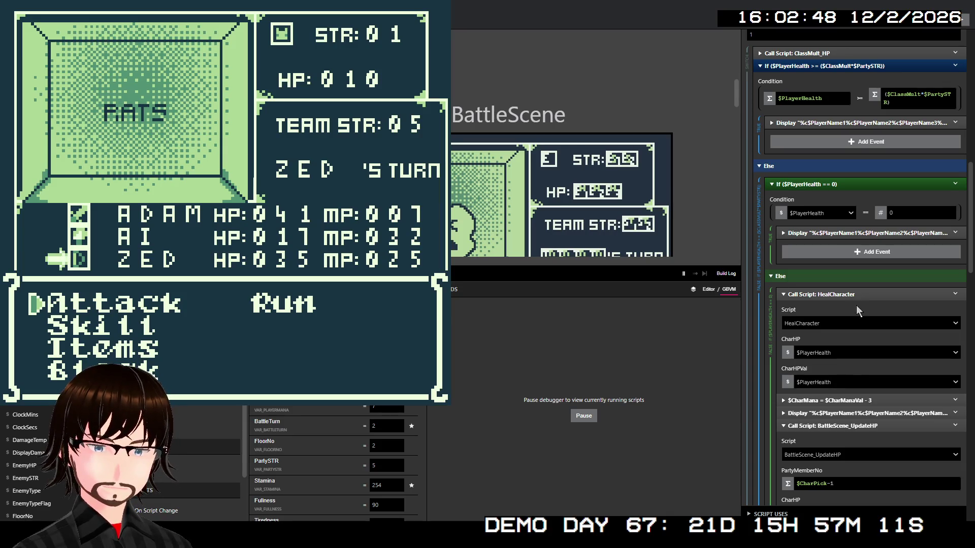
{"action": "scroll", "coordinate": [856, 303], "scroll_direction": "down", "scroll_amount": 2}
{"action": "left_click", "coordinate": [839, 412]}
{"action": "type", "text": "play"}
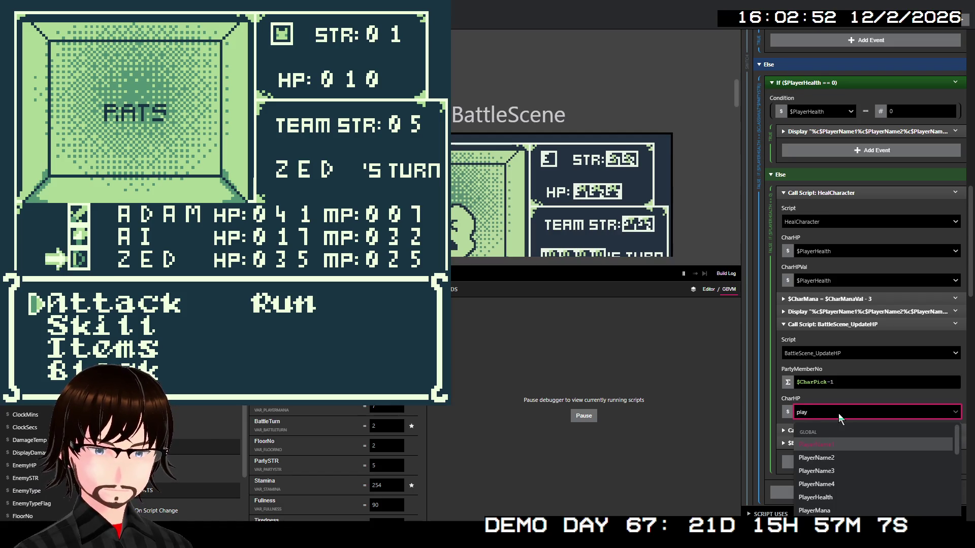
{"action": "type", "text": "erh"}
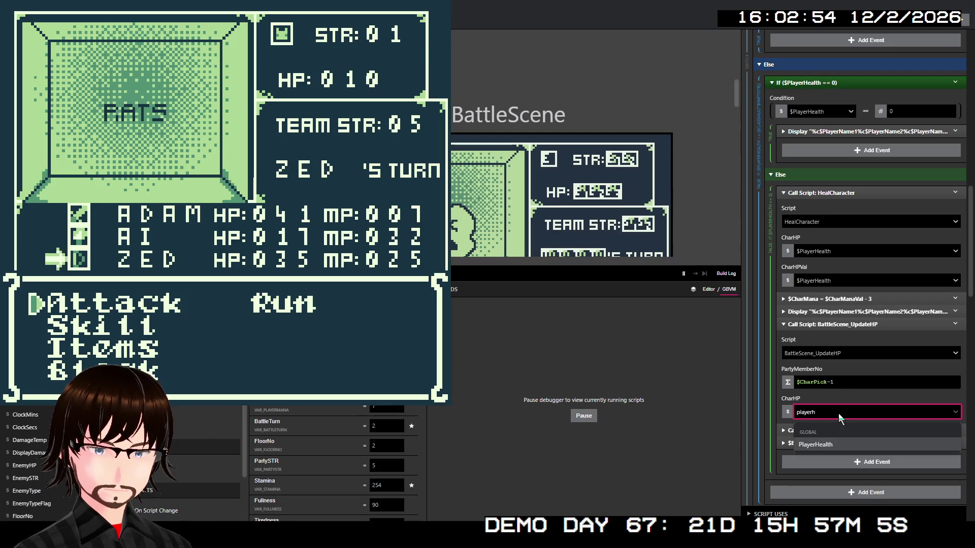
{"action": "key", "text": "Return"}
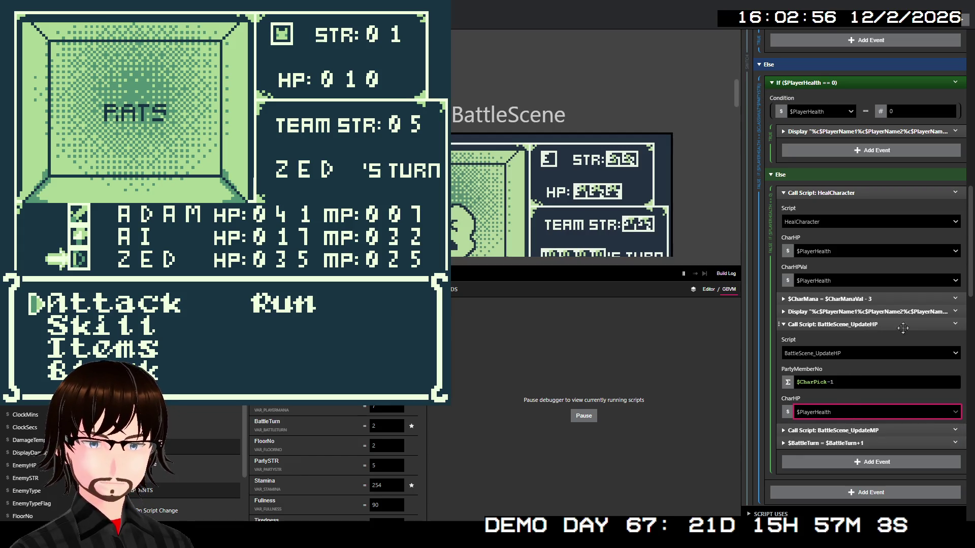
- Copy the player's BattleScene_UpdateHP call event and collapse it
{"action": "left_click", "coordinate": [955, 324]}
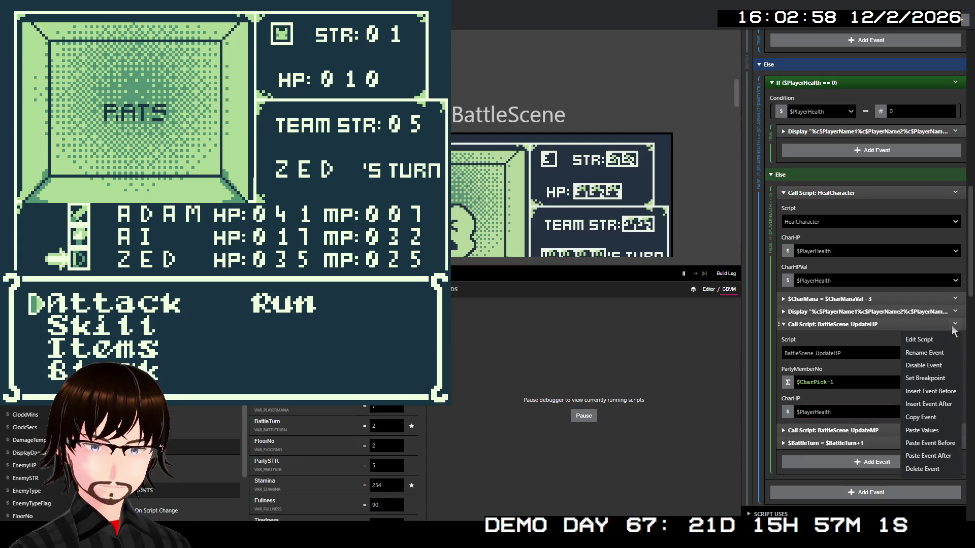
{"action": "left_click", "coordinate": [842, 355]}
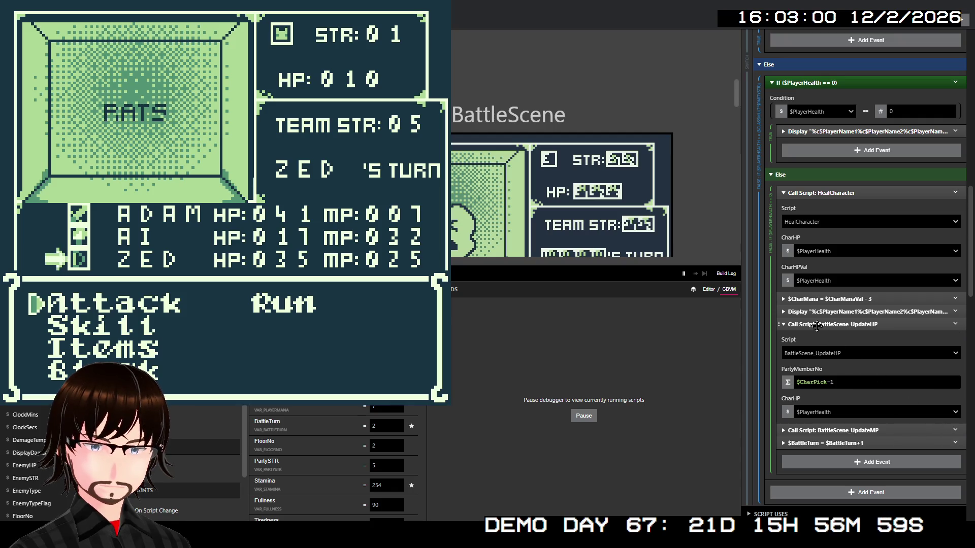
{"action": "left_click", "coordinate": [833, 324]}
{"action": "scroll", "coordinate": [863, 361], "scroll_direction": "down", "scroll_amount": 4}
{"action": "scroll", "coordinate": [873, 367], "scroll_direction": "down", "scroll_amount": 5}
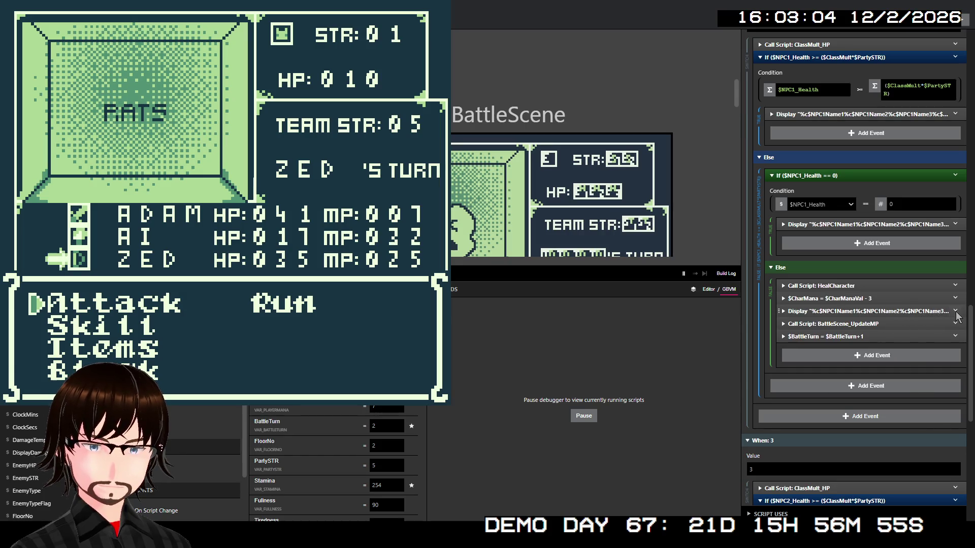
- Paste the call after the NPC1 Display event with CharHP set to $NPC1_Health
{"action": "left_click", "coordinate": [955, 310]}
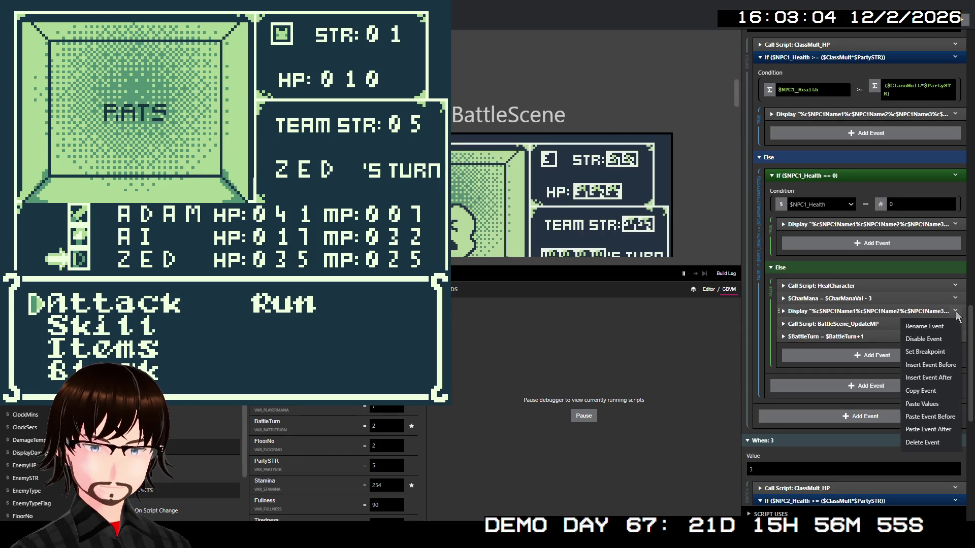
{"action": "left_click", "coordinate": [944, 430]}
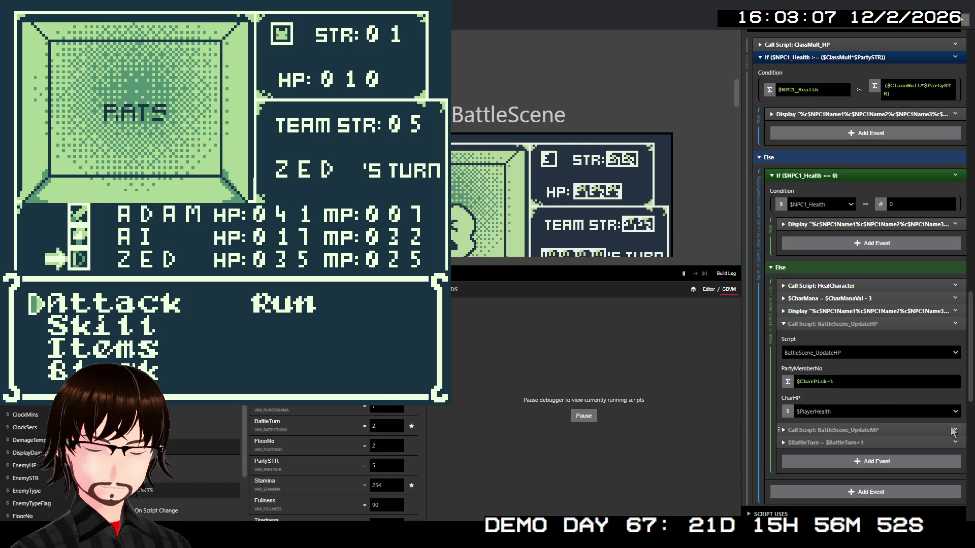
{"action": "left_click", "coordinate": [833, 411]}
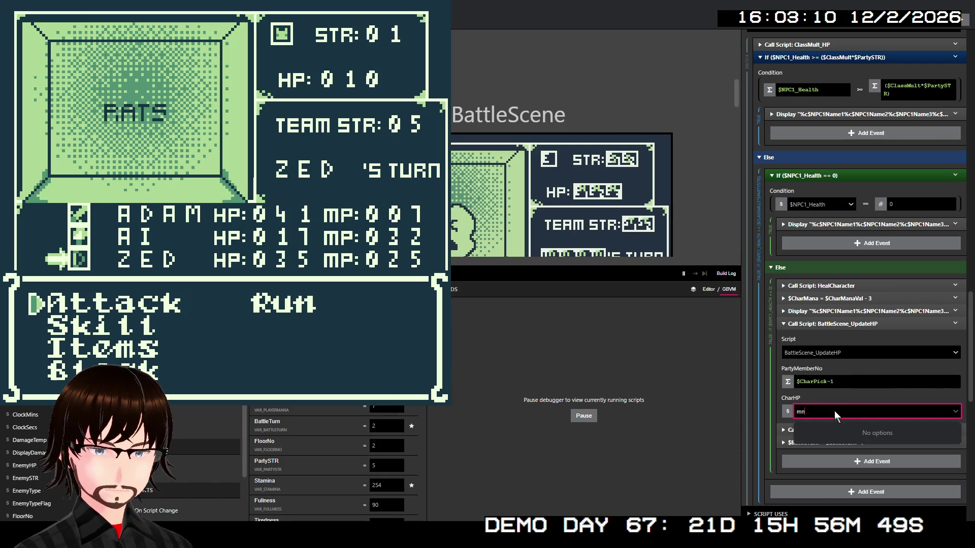
{"action": "type", "text": "npc"}
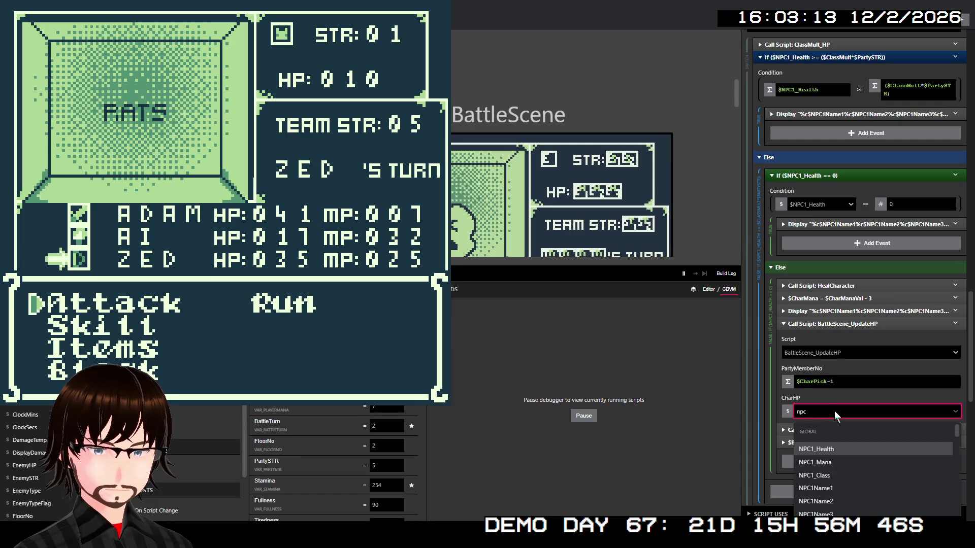
{"action": "key", "text": "Return"}
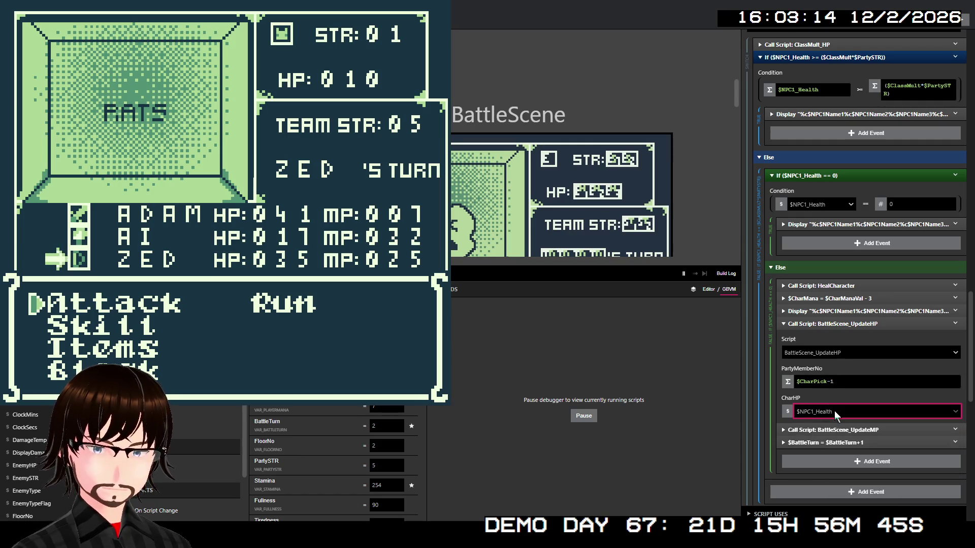
{"action": "left_click", "coordinate": [867, 322]}
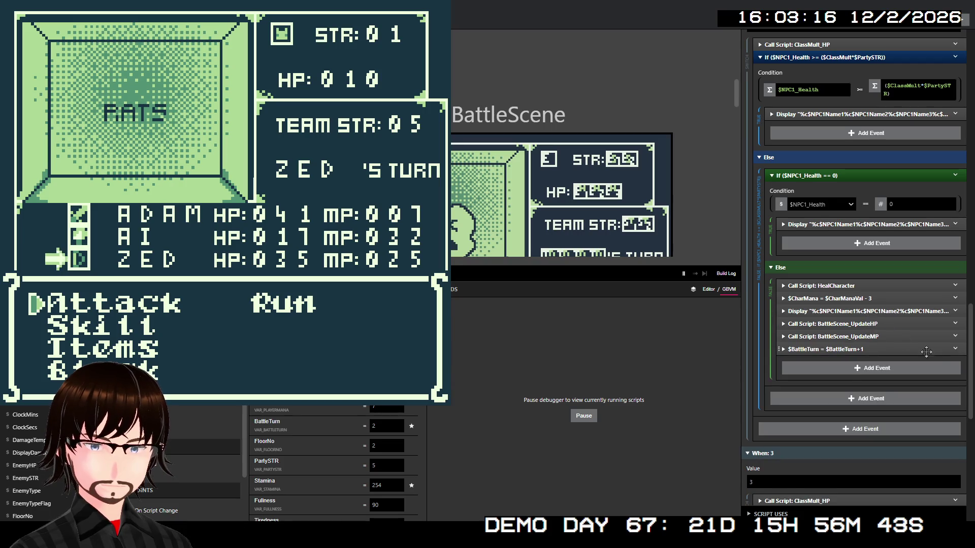
- Paste the UpdateHP call after the NPC2 Display event, setting CharHP to $NPC2_Health
{"action": "scroll", "coordinate": [883, 350], "scroll_direction": "down", "scroll_amount": 7}
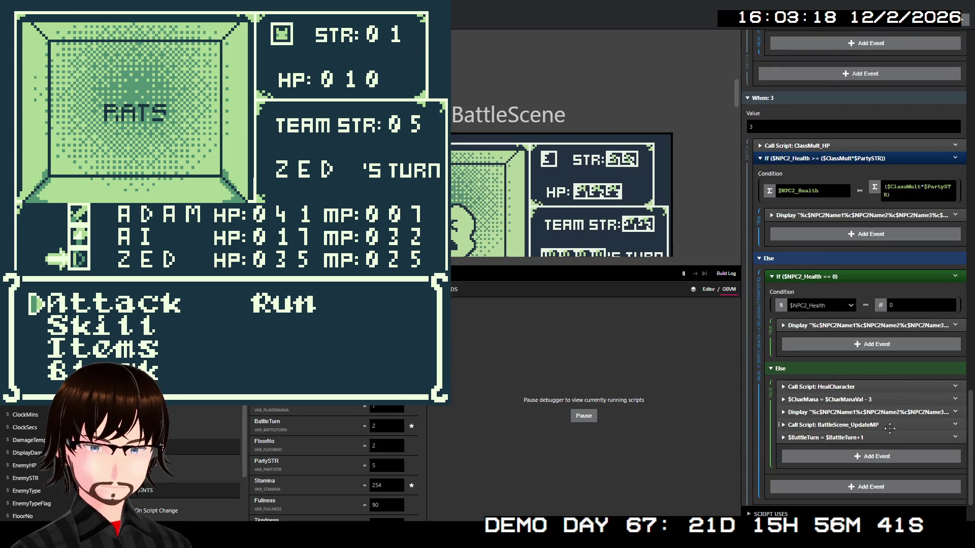
{"action": "right_click", "coordinate": [954, 423]}
{"action": "left_click", "coordinate": [948, 495]}
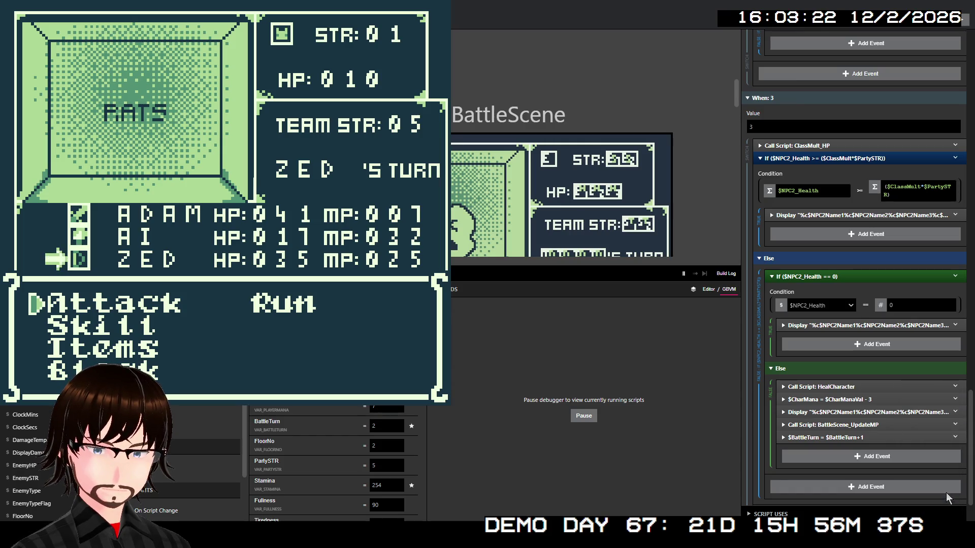
{"action": "scroll", "coordinate": [868, 447], "scroll_direction": "down", "scroll_amount": 2}
{"action": "left_click", "coordinate": [824, 411]}
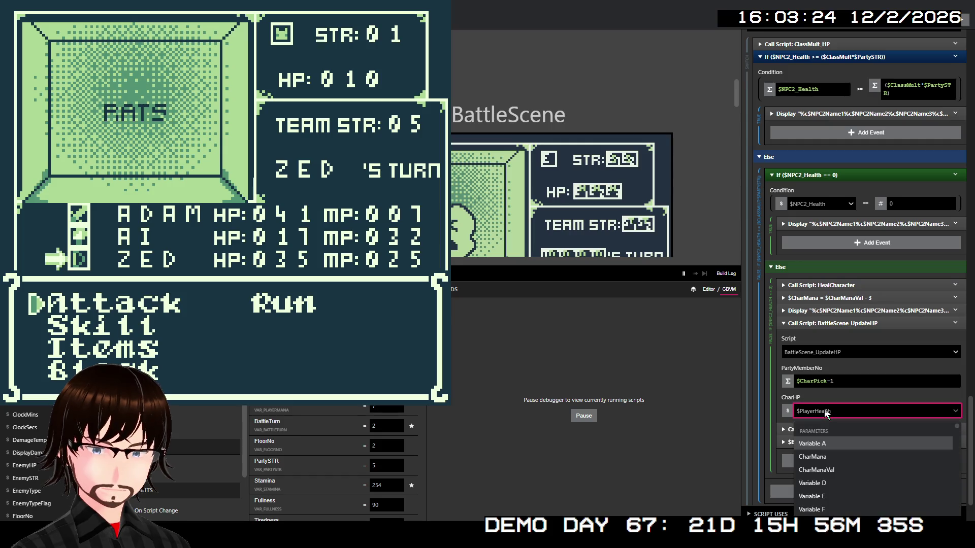
{"action": "type", "text": "NPC2"}
{"action": "key", "text": "Return"}
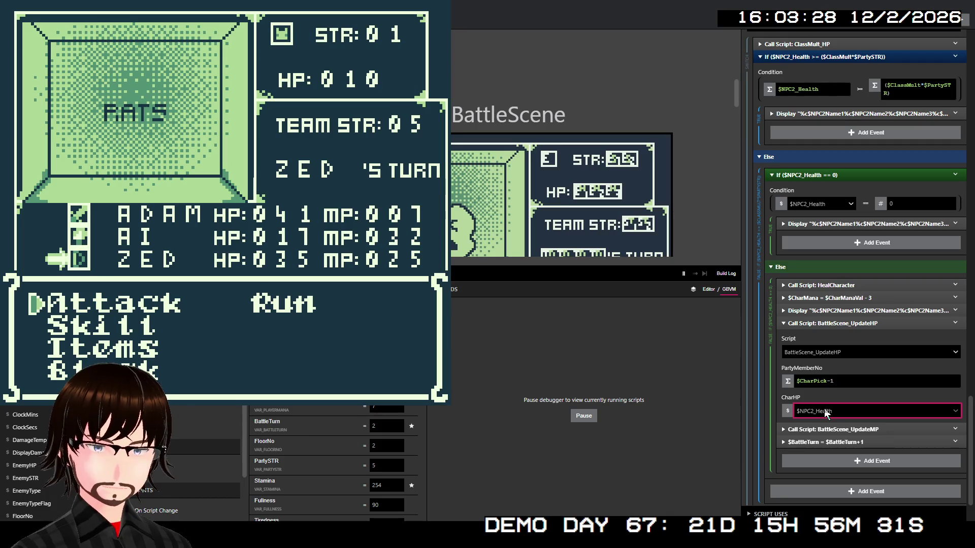
{"action": "left_click", "coordinate": [909, 323]}
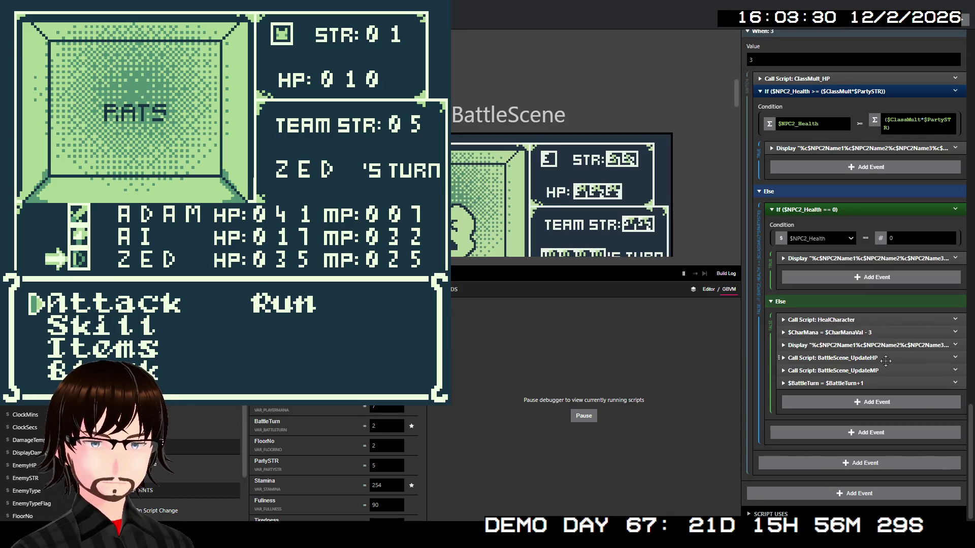
{"action": "scroll", "coordinate": [904, 330], "scroll_direction": "up", "scroll_amount": 5}
{"action": "scroll", "coordinate": [882, 346], "scroll_direction": "up", "scroll_amount": 10}
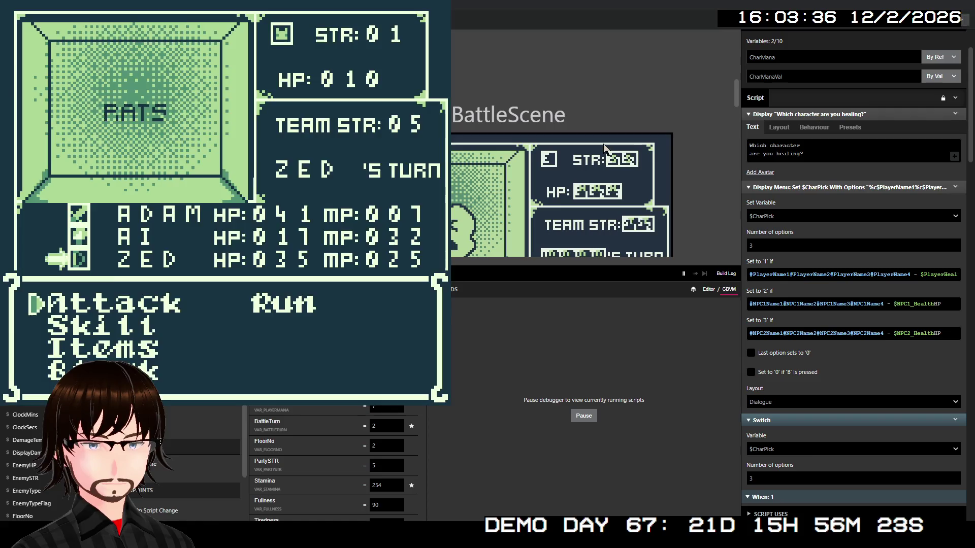
- Rebuild and run the game, start a New Game, and walk onto the stairs
{"action": "key", "text": "ctrl+b"}
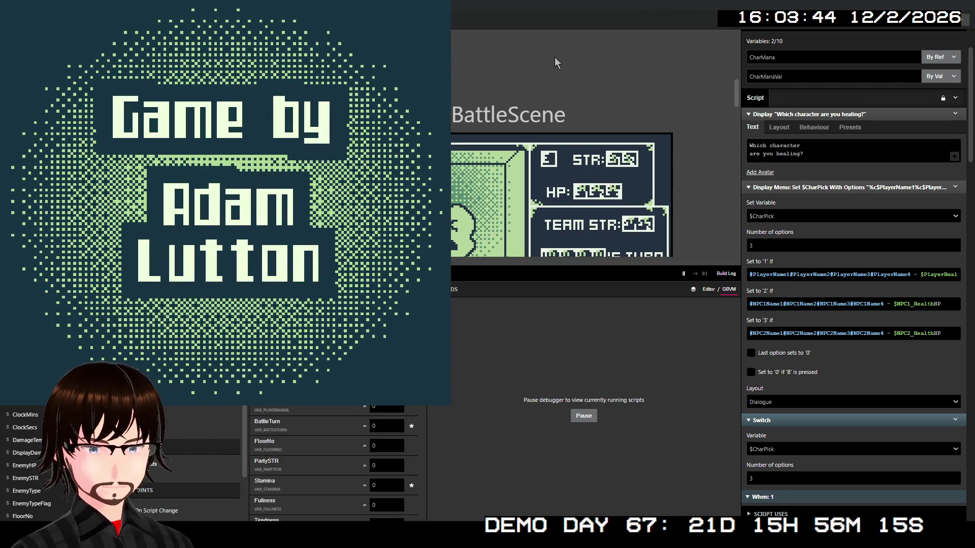
{"action": "key", "text": "Return"}
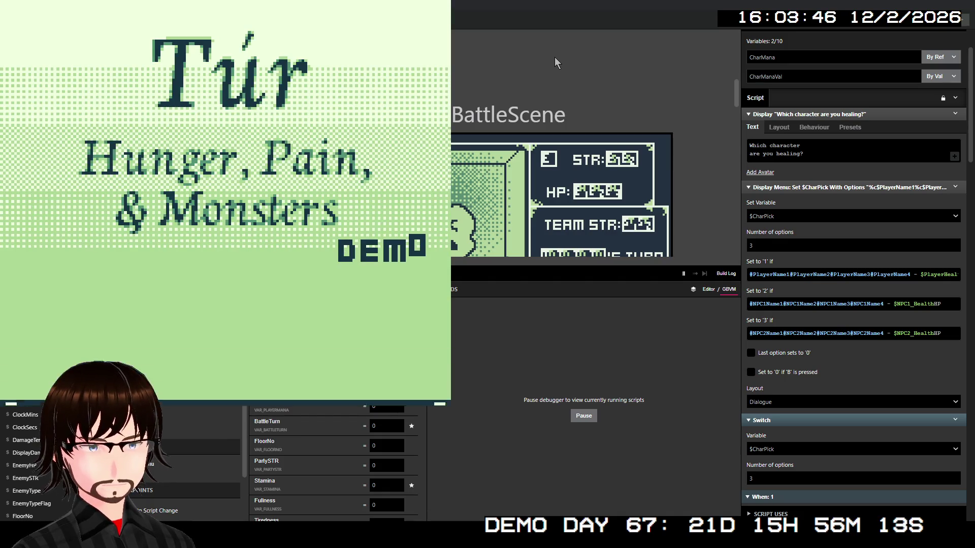
{"action": "key", "text": "Up"}
{"action": "key", "text": "Up"}
{"action": "key", "text": "Up"}
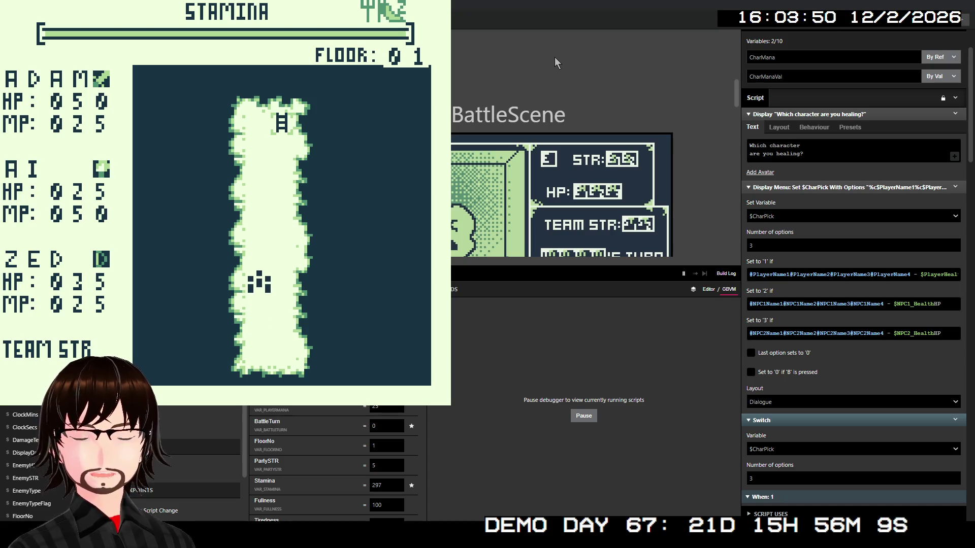
{"action": "key", "text": "Up"}
{"action": "key", "text": "Up"}
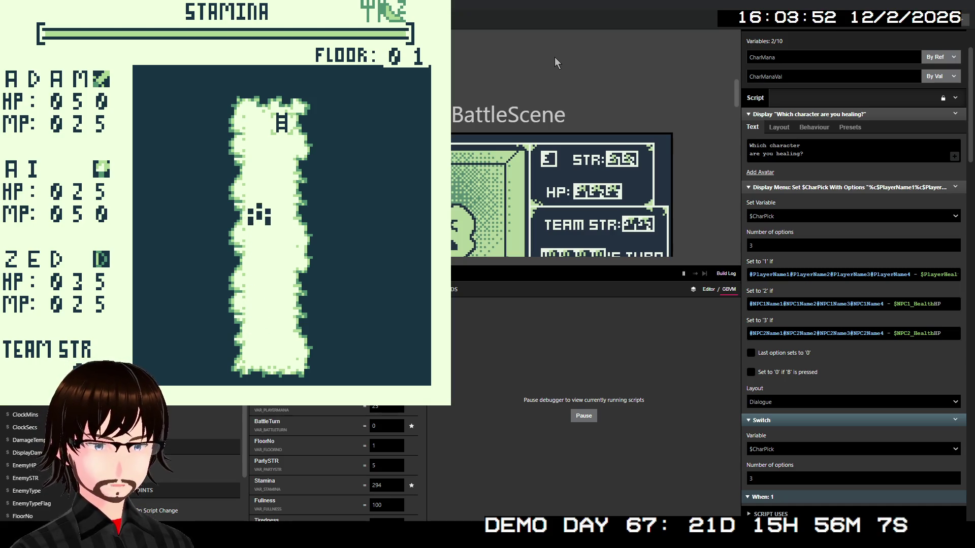
{"action": "key", "text": "Up"}
{"action": "key", "text": "Up"}
{"action": "key", "text": "Right"}
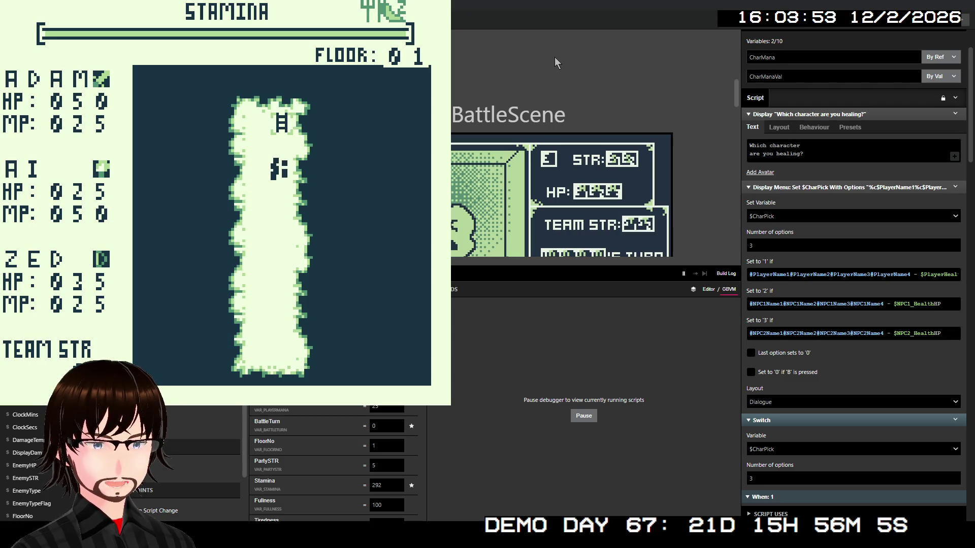
{"action": "key", "text": "Up"}
{"action": "key", "text": "Up"}
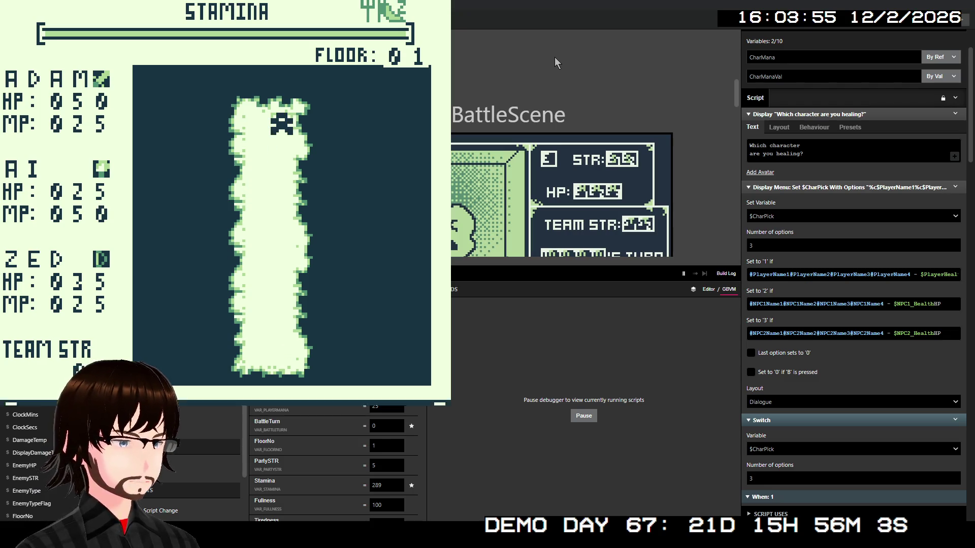
- Confirm moving on to floor 2 and walk left into a Demon Swarm encounter
{"action": "key", "text": "z"}
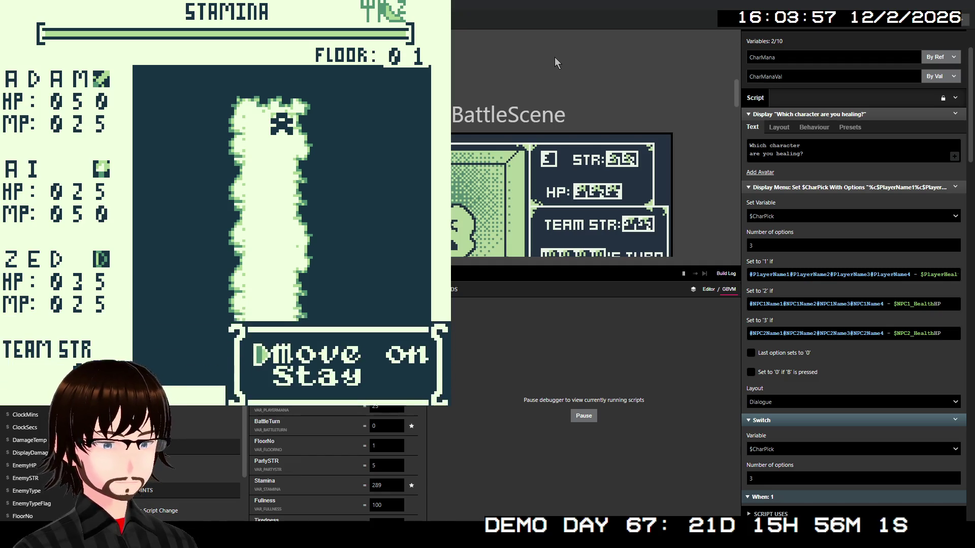
{"action": "key", "text": "z"}
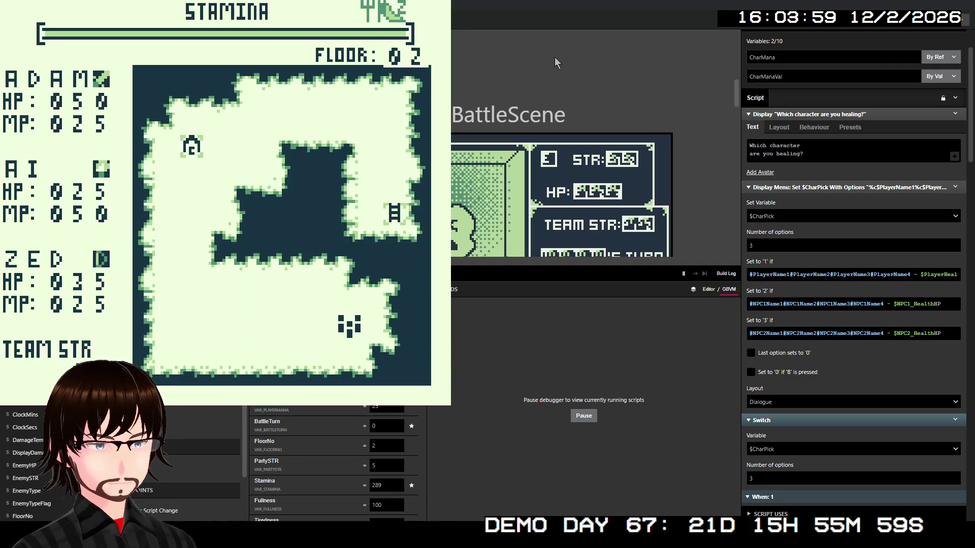
{"action": "key", "text": "Left"}
{"action": "key", "text": "Left"}
{"action": "key", "text": "Left"}
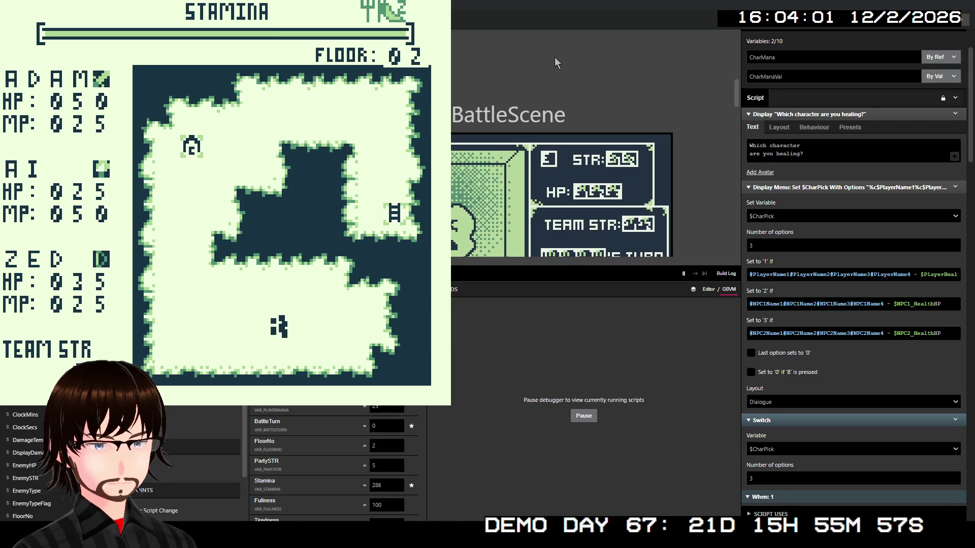
{"action": "key", "text": "Left"}
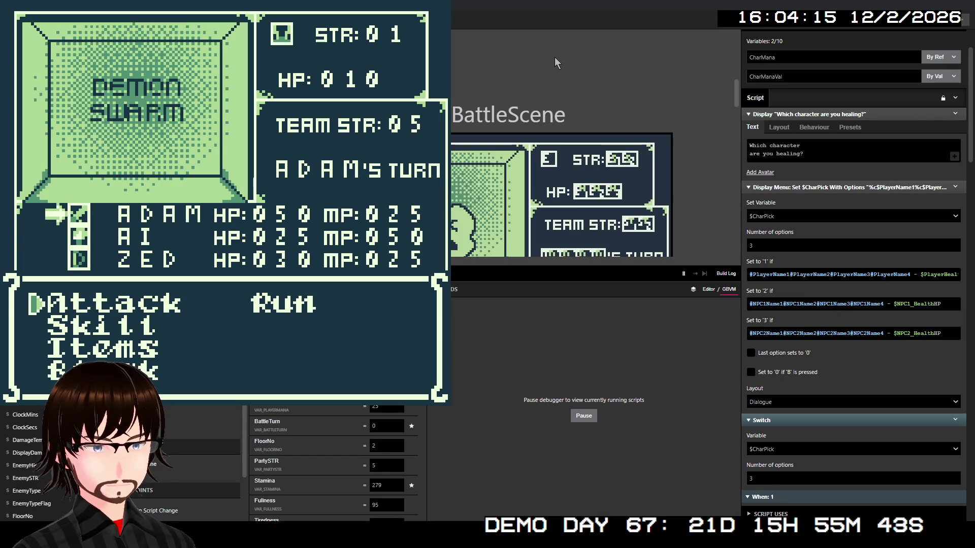
- Have Adam block, then choose and confirm Ai's Heal skill
{"action": "key", "text": "Down"}
{"action": "key", "text": "Down"}
{"action": "key", "text": "Down"}
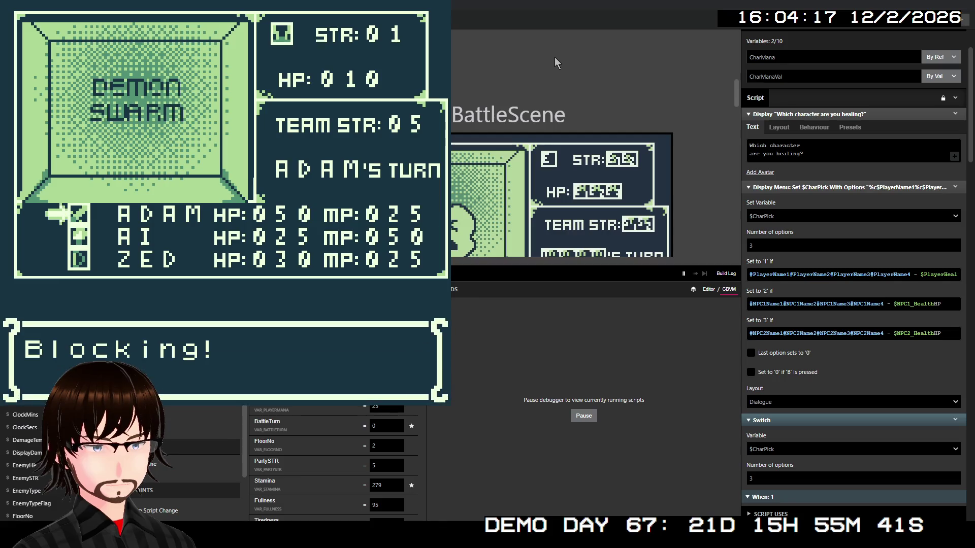
{"action": "key", "text": "Down"}
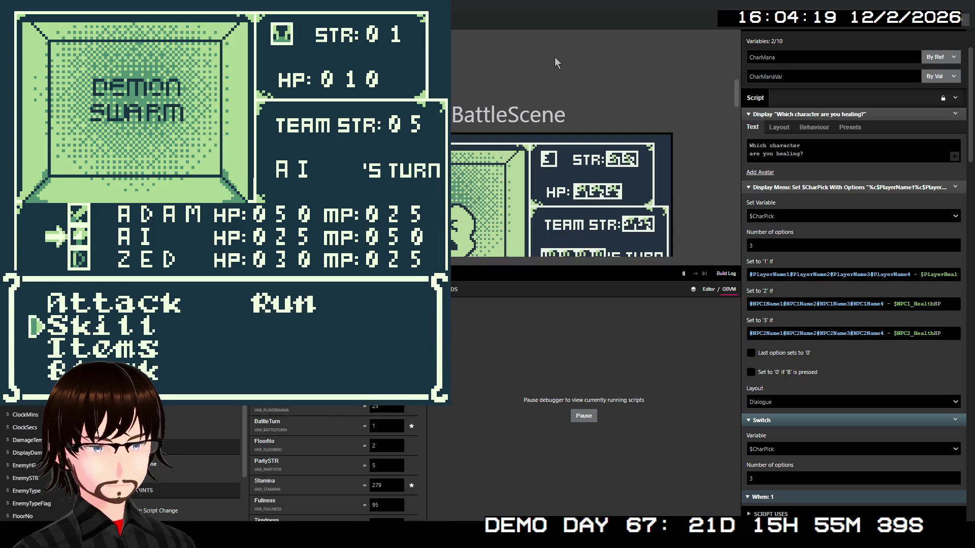
{"action": "key", "text": "z"}
{"action": "key", "text": "Down"}
{"action": "key", "text": "Down"}
{"action": "key", "text": "Right"}
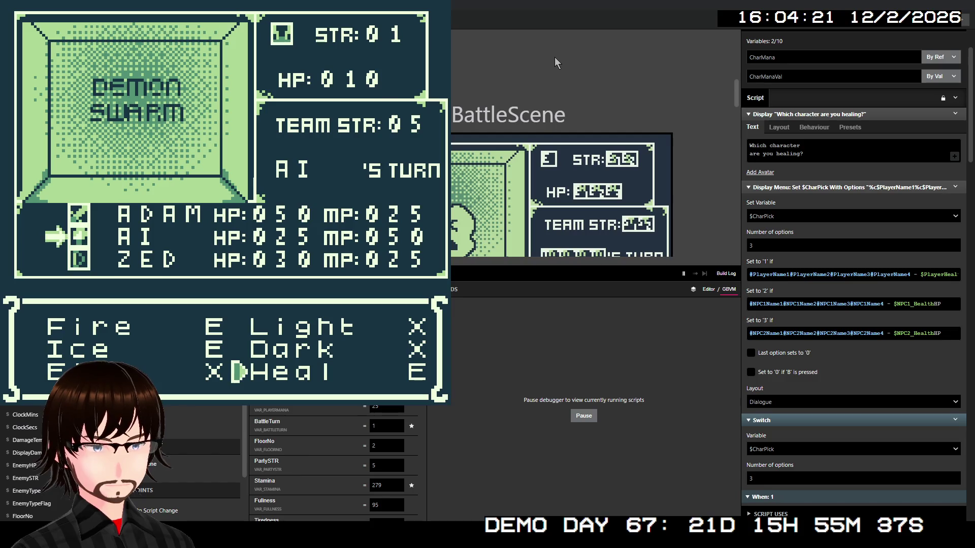
{"action": "key", "text": "z"}
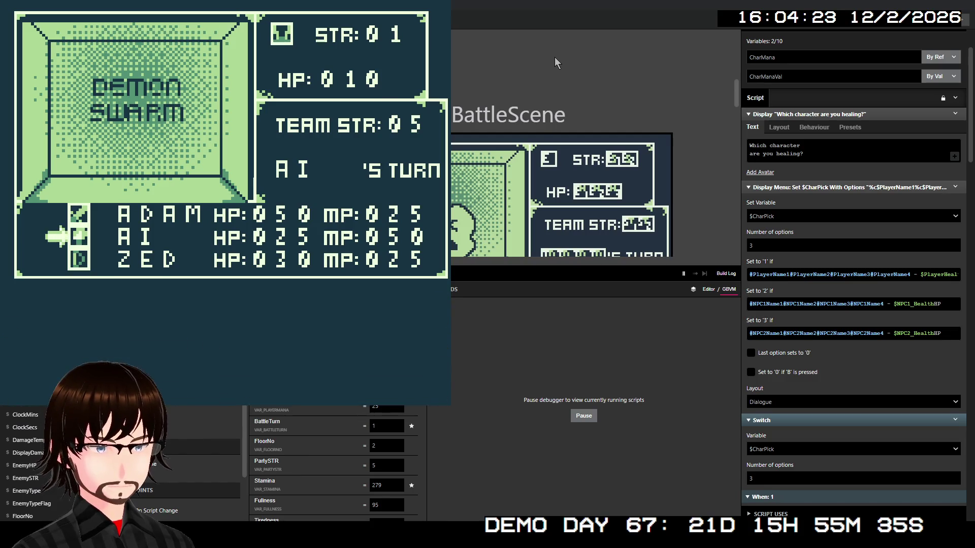
{"action": "key", "text": "z"}
{"action": "key", "text": "z"}
- Target ZED with Heal, raising his HP to 35, then close the game preview
{"action": "key", "text": "Down"}
{"action": "key", "text": "Down"}
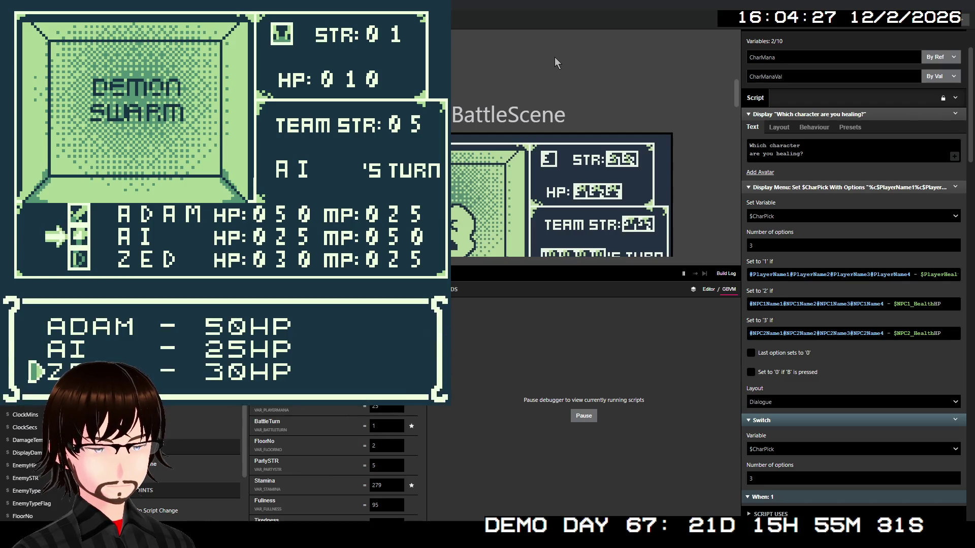
{"action": "key", "text": "z"}
{"action": "key", "text": "z"}
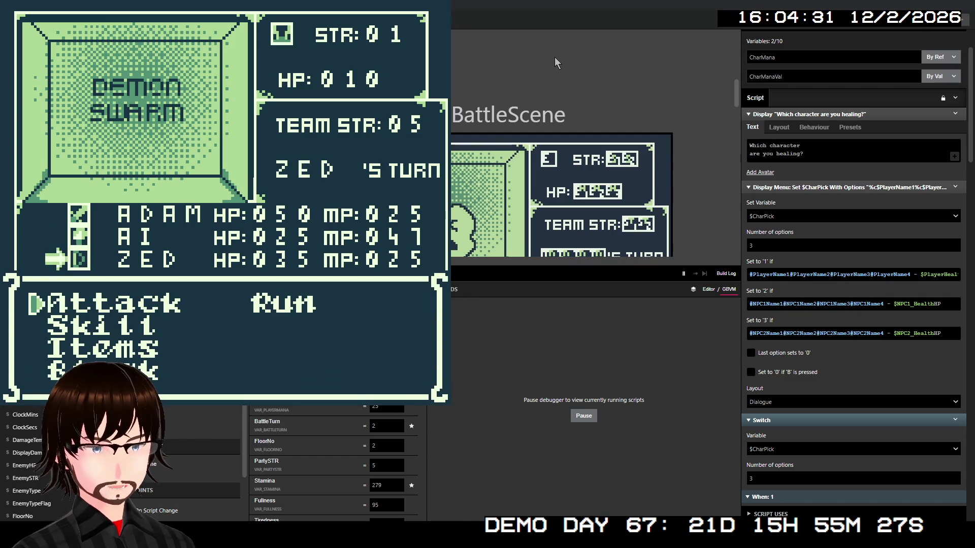
{"action": "key", "text": "alt+F4"}
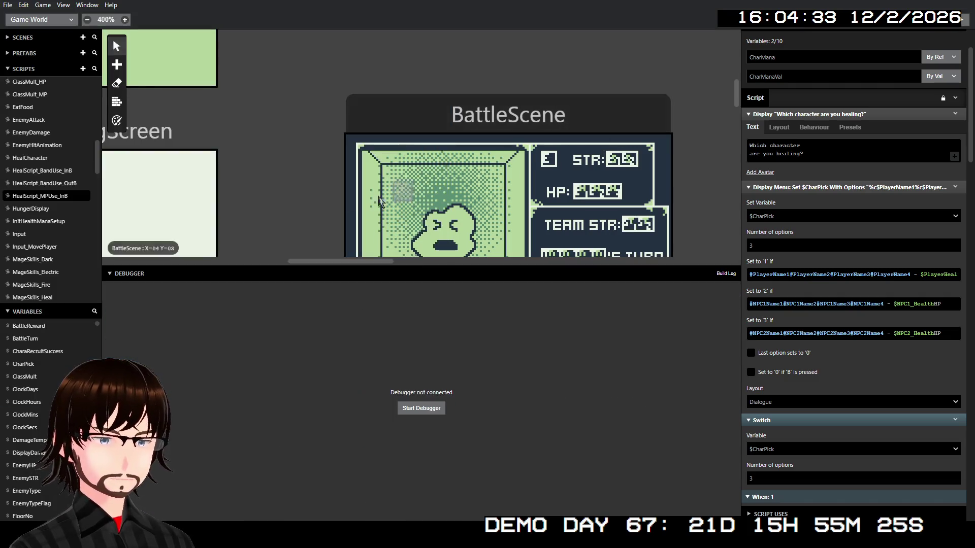
- In HealScript_BandUse_InB, paste the BattleScene_UpdateHP call after the player's heal message
{"action": "left_click", "coordinate": [61, 173]}
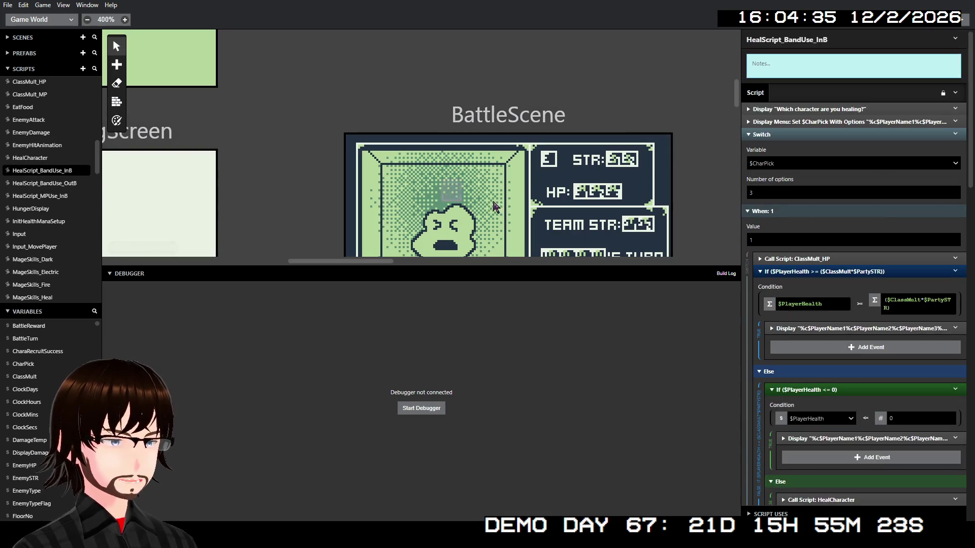
{"action": "scroll", "coordinate": [883, 278], "scroll_direction": "down", "scroll_amount": 5}
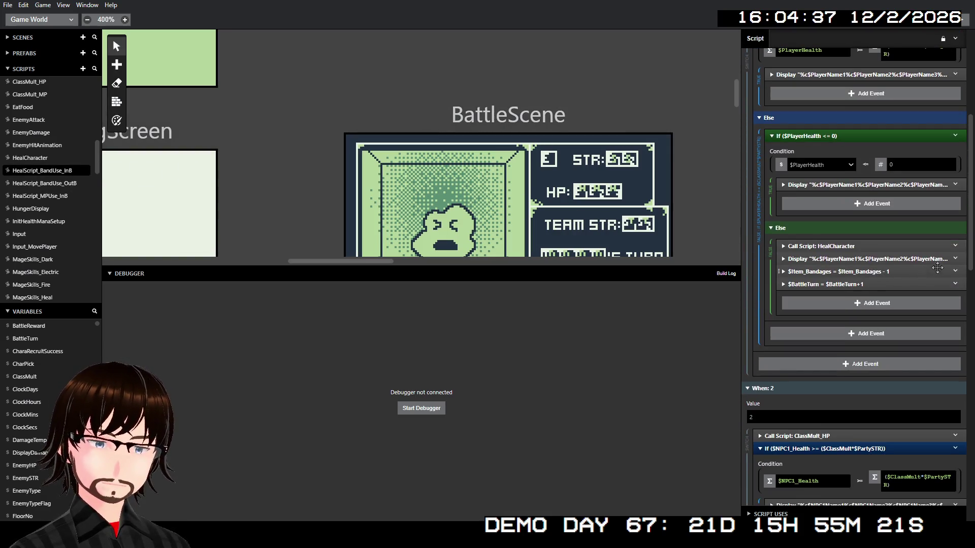
{"action": "left_click", "coordinate": [957, 259]}
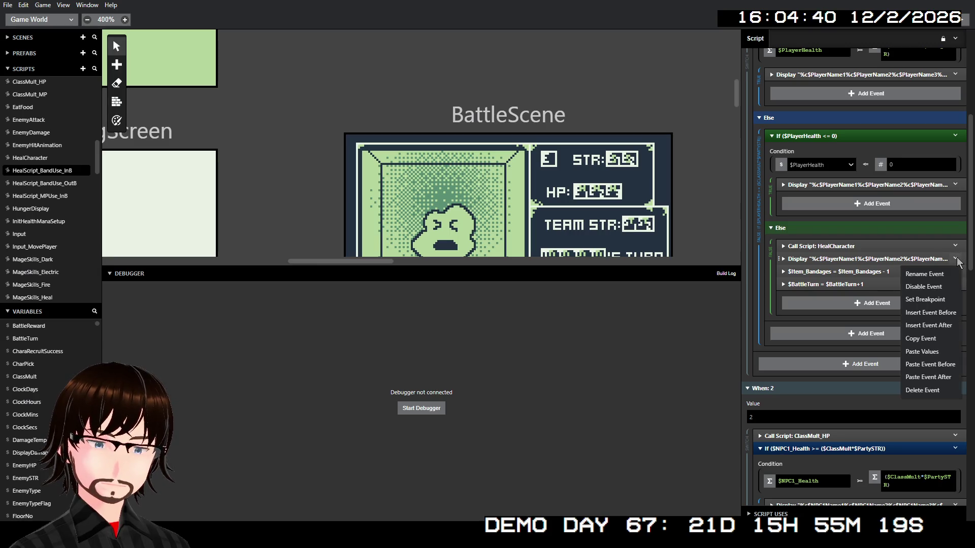
{"action": "left_click", "coordinate": [927, 377]}
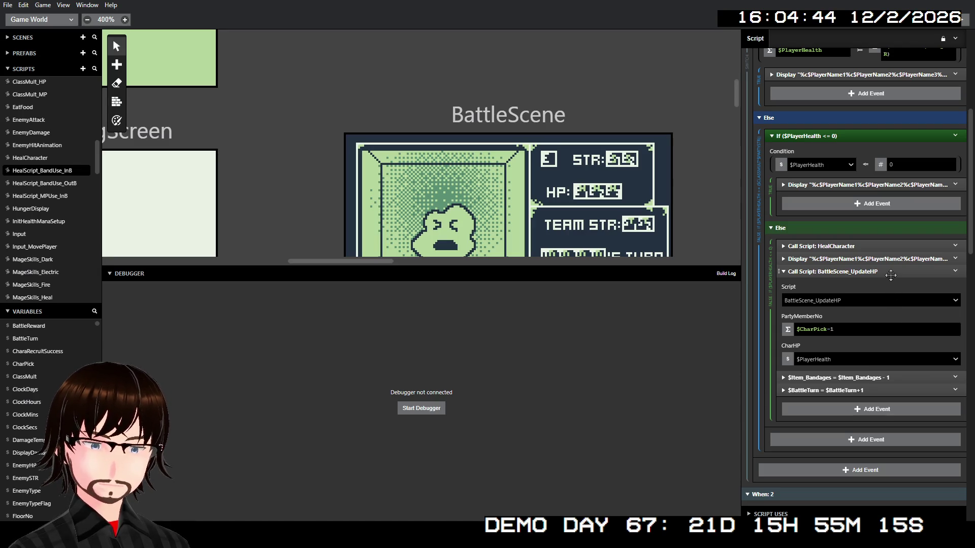
{"action": "left_click", "coordinate": [892, 274]}
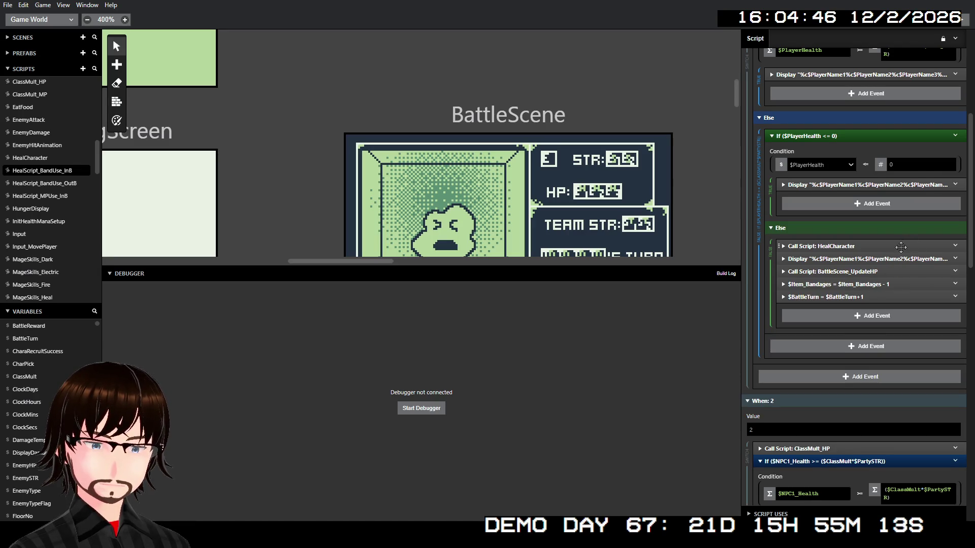
{"action": "scroll", "coordinate": [897, 253], "scroll_direction": "up", "scroll_amount": 4}
{"action": "scroll", "coordinate": [897, 253], "scroll_direction": "down", "scroll_amount": 4}
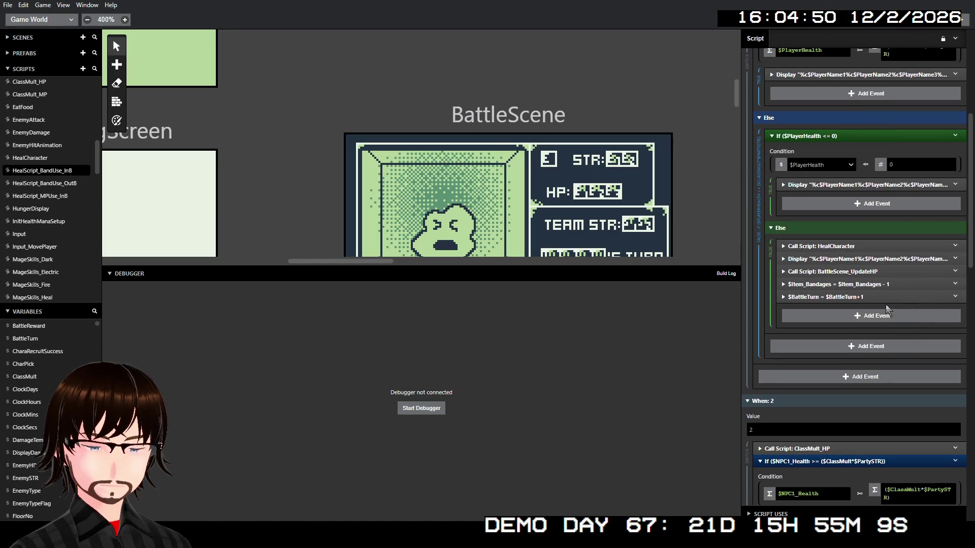
{"action": "scroll", "coordinate": [892, 292], "scroll_direction": "down", "scroll_amount": 6}
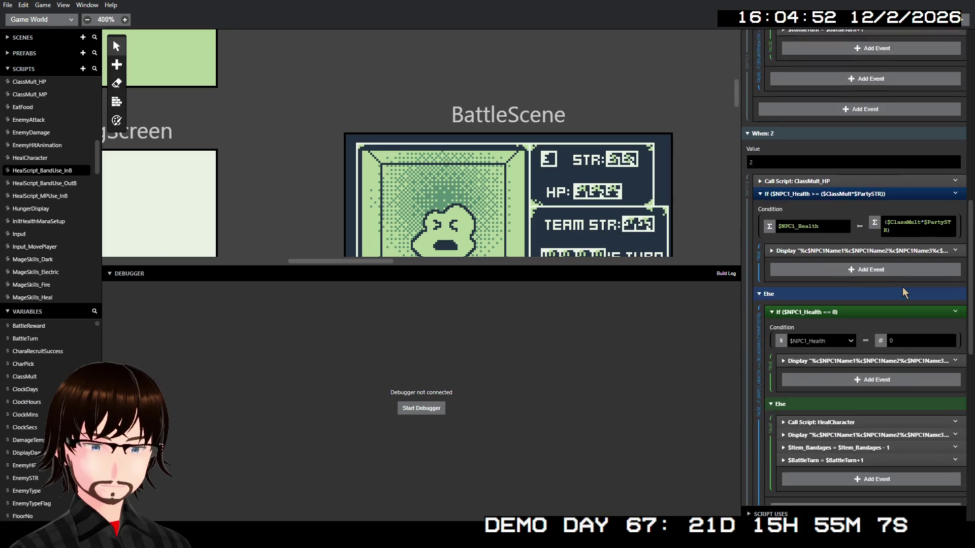
- Paste a BattleScene_UpdateHP call after NPC1's heal message with CharHP $NPC1_Health
{"action": "scroll", "coordinate": [919, 343], "scroll_direction": "down", "scroll_amount": 2}
{"action": "left_click", "coordinate": [955, 296]}
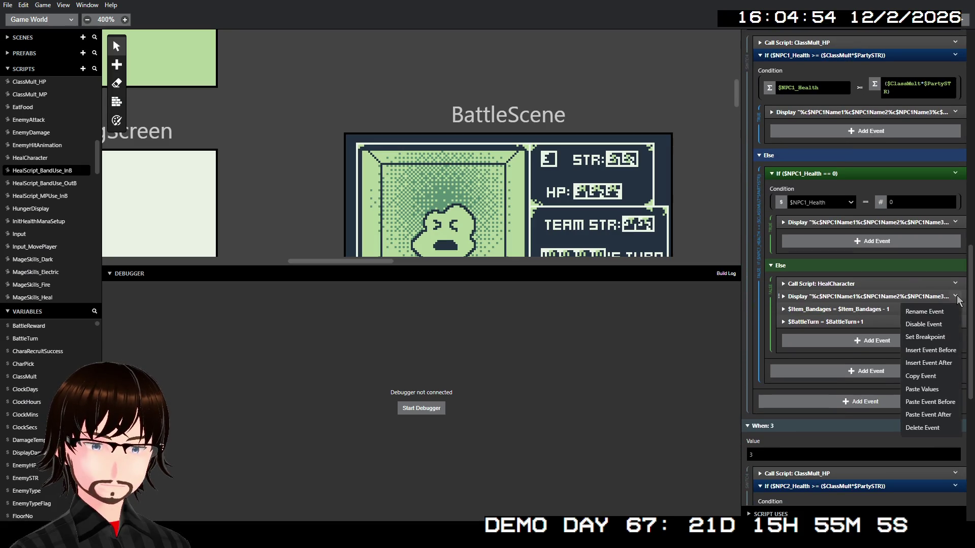
{"action": "left_click", "coordinate": [926, 410]}
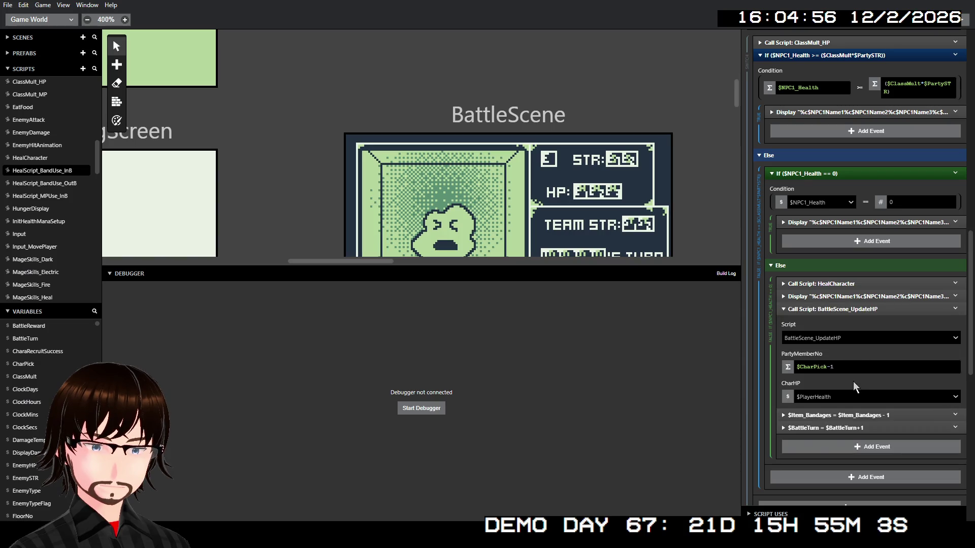
{"action": "left_click", "coordinate": [848, 398]}
{"action": "type", "text": "npc1"}
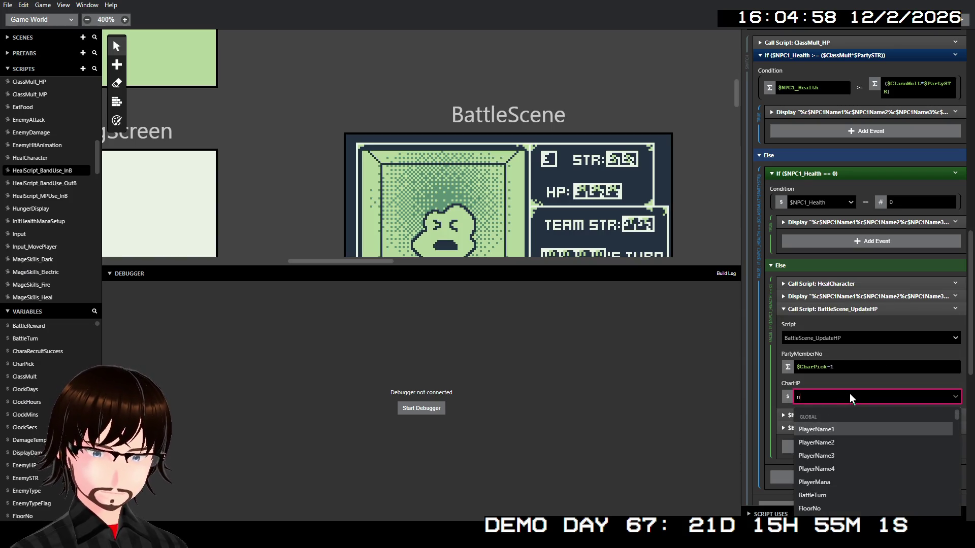
{"action": "key", "text": "Return"}
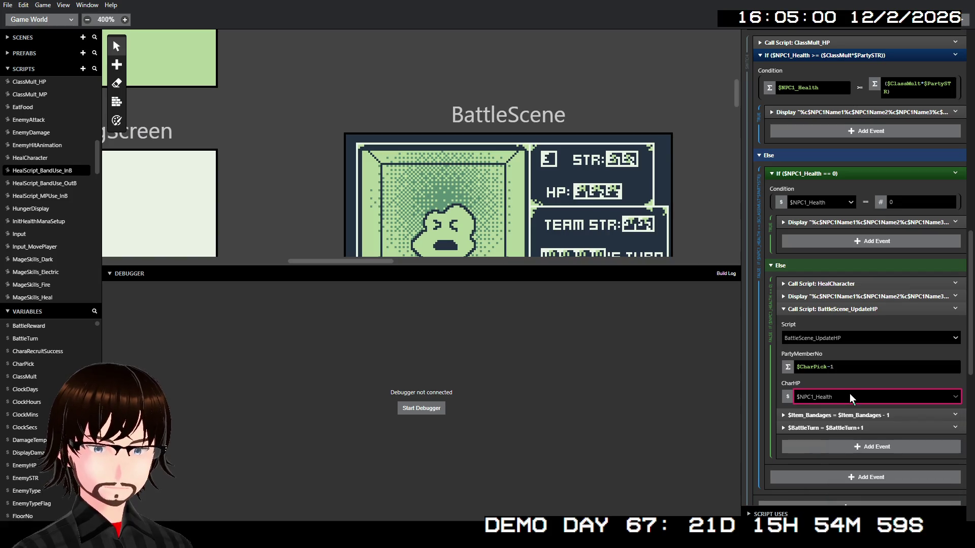
{"action": "left_click", "coordinate": [861, 309]}
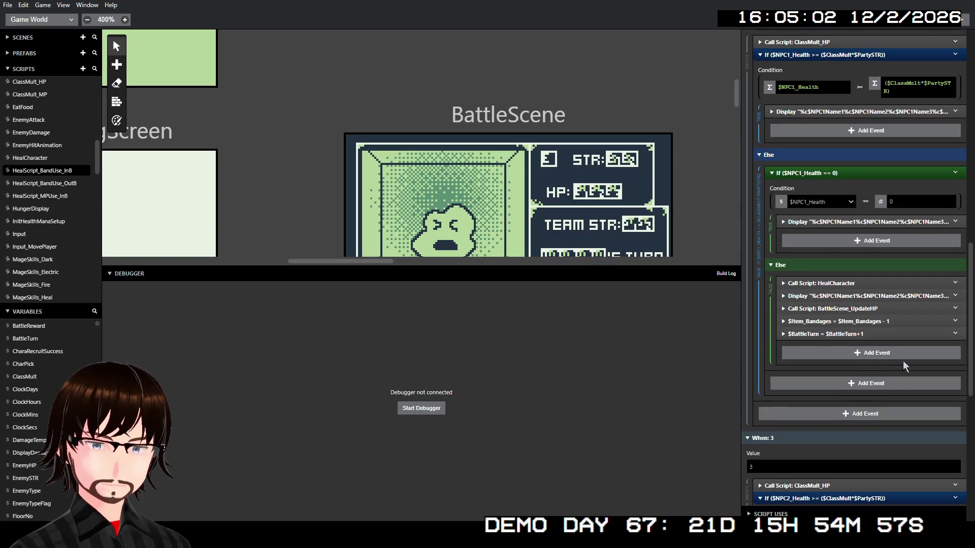
- Paste a BattleScene_UpdateHP call after NPC2's heal message with CharHP $NPC2_Health
{"action": "scroll", "coordinate": [904, 364], "scroll_direction": "down", "scroll_amount": 3}
{"action": "scroll", "coordinate": [903, 365], "scroll_direction": "down", "scroll_amount": 3}
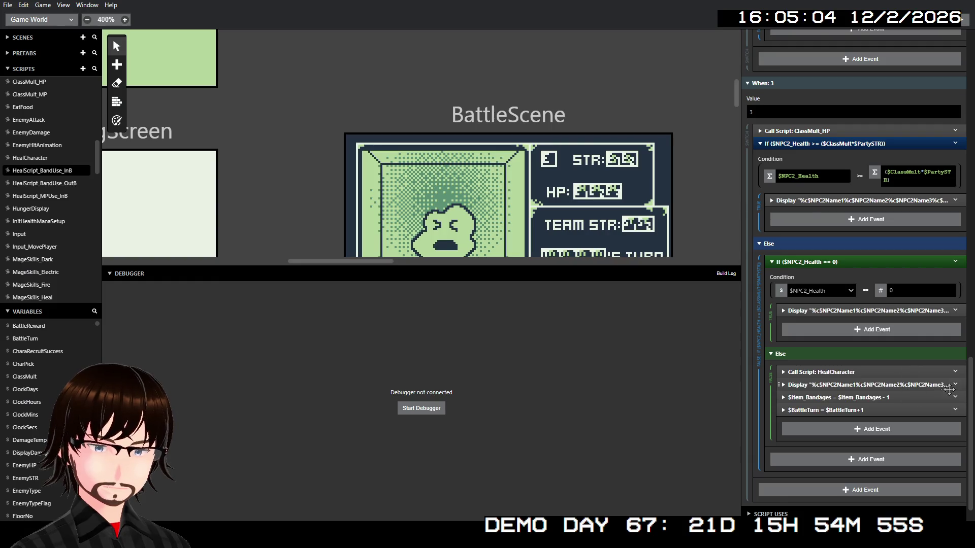
{"action": "left_click", "coordinate": [956, 386]}
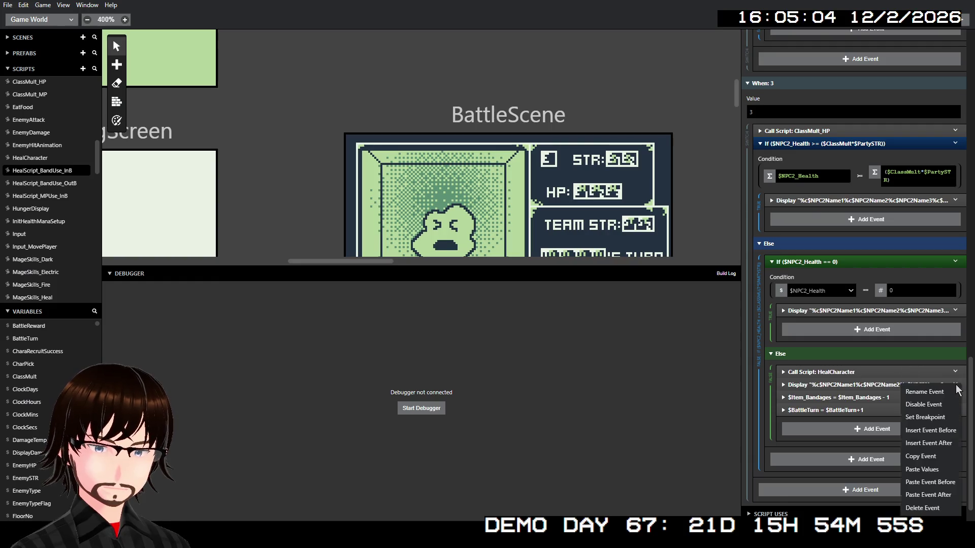
{"action": "left_click", "coordinate": [947, 497]}
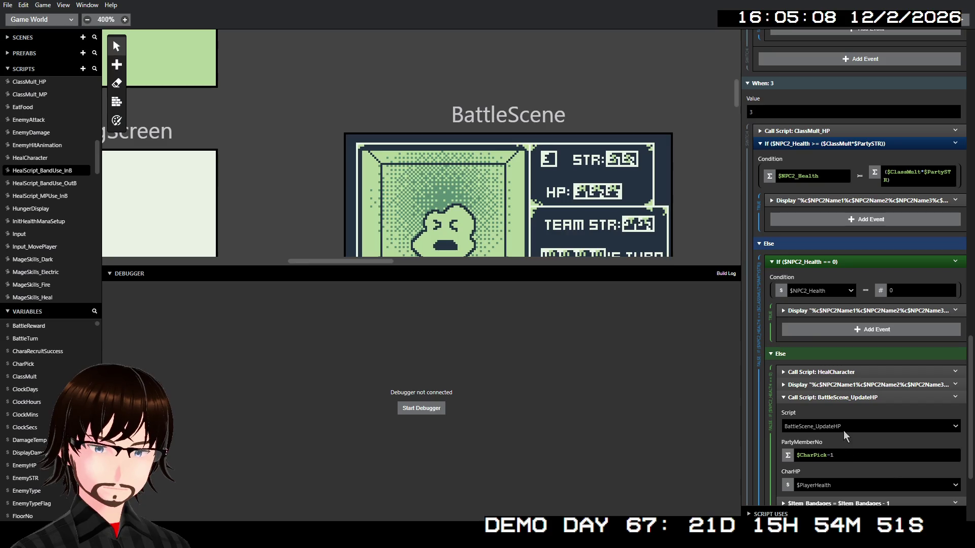
{"action": "left_click", "coordinate": [858, 486]}
{"action": "type", "text": "npc2"}
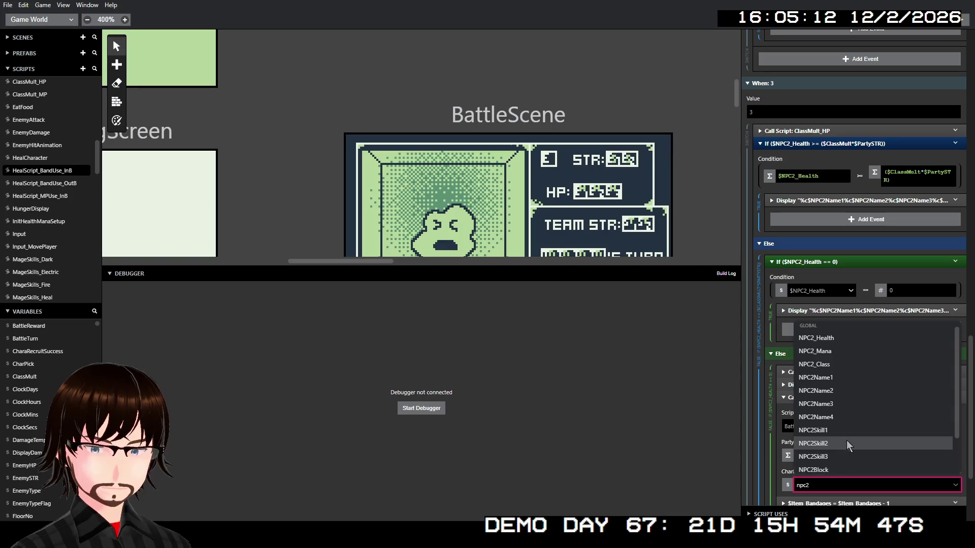
{"action": "left_click", "coordinate": [851, 339]}
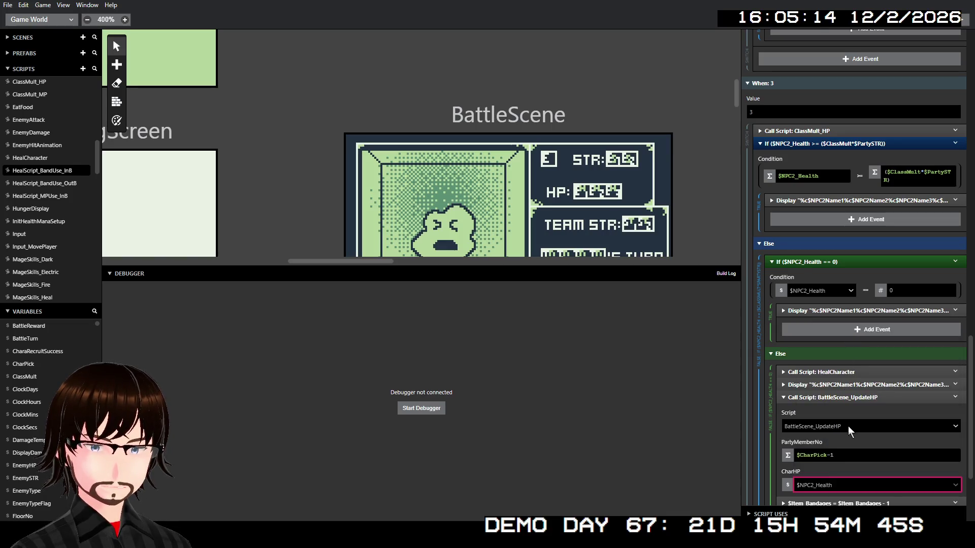
{"action": "left_click", "coordinate": [862, 399]}
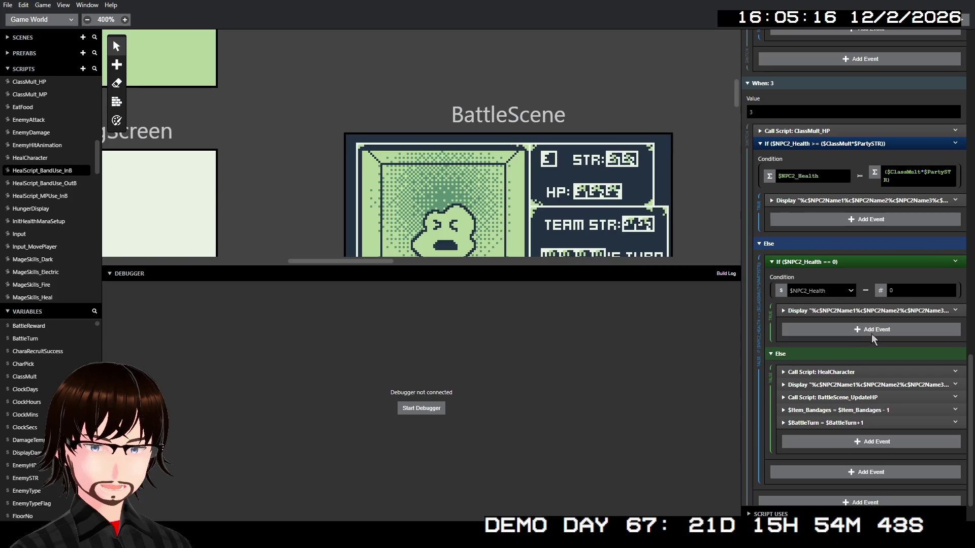
- Review the bandage script, then open the BattleScene's On Init script
{"action": "scroll", "coordinate": [865, 335], "scroll_direction": "up", "scroll_amount": 10}
{"action": "scroll", "coordinate": [863, 335], "scroll_direction": "up", "scroll_amount": 10}
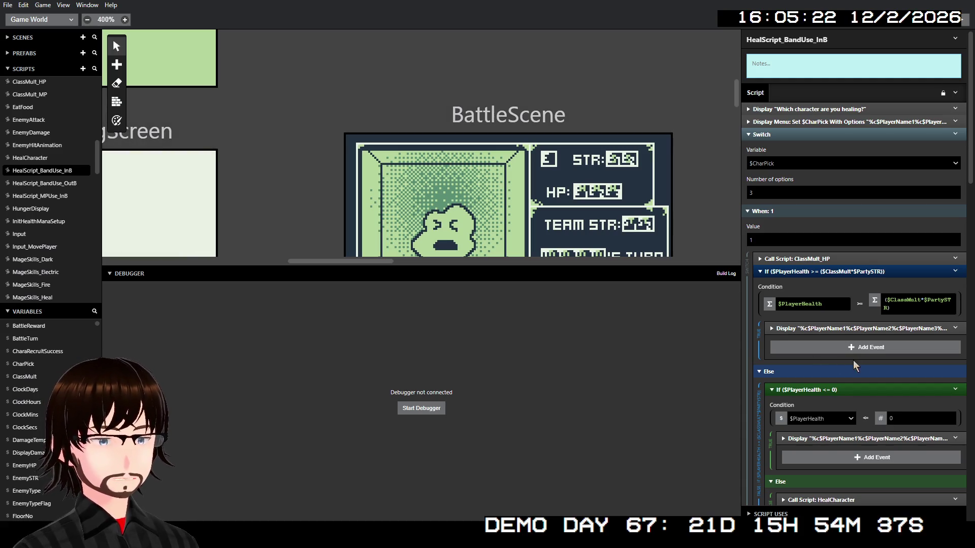
{"action": "scroll", "coordinate": [855, 330], "scroll_direction": "down", "scroll_amount": 5}
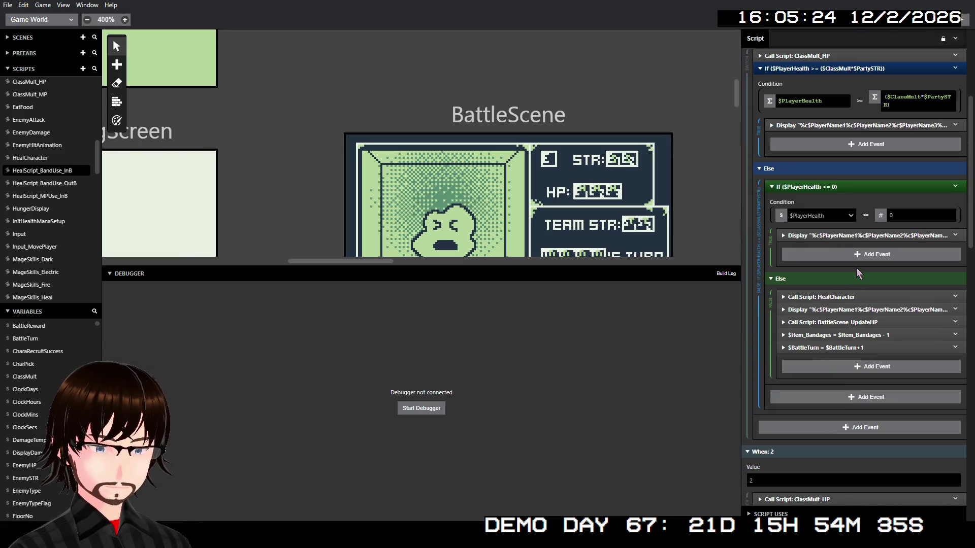
{"action": "scroll", "coordinate": [856, 273], "scroll_direction": "down", "scroll_amount": 6}
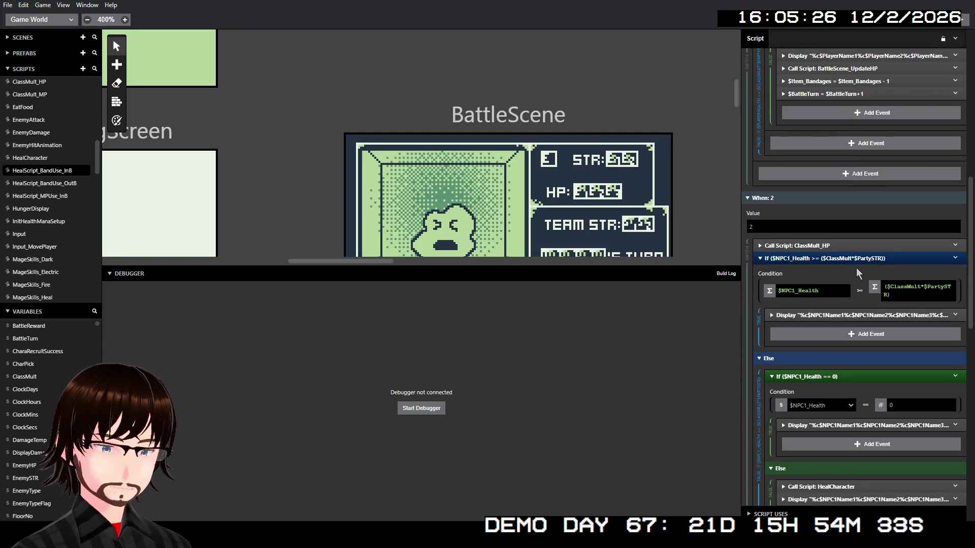
{"action": "scroll", "coordinate": [857, 273], "scroll_direction": "down", "scroll_amount": 6}
{"action": "scroll", "coordinate": [857, 273], "scroll_direction": "down", "scroll_amount": 5}
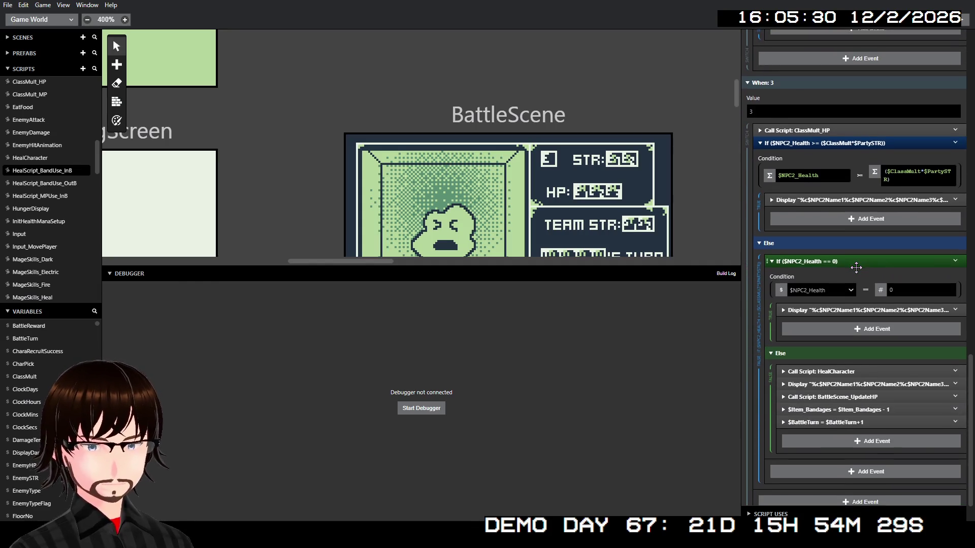
{"action": "scroll", "coordinate": [857, 267], "scroll_direction": "down", "scroll_amount": 1}
{"action": "scroll", "coordinate": [856, 267], "scroll_direction": "up", "scroll_amount": 20}
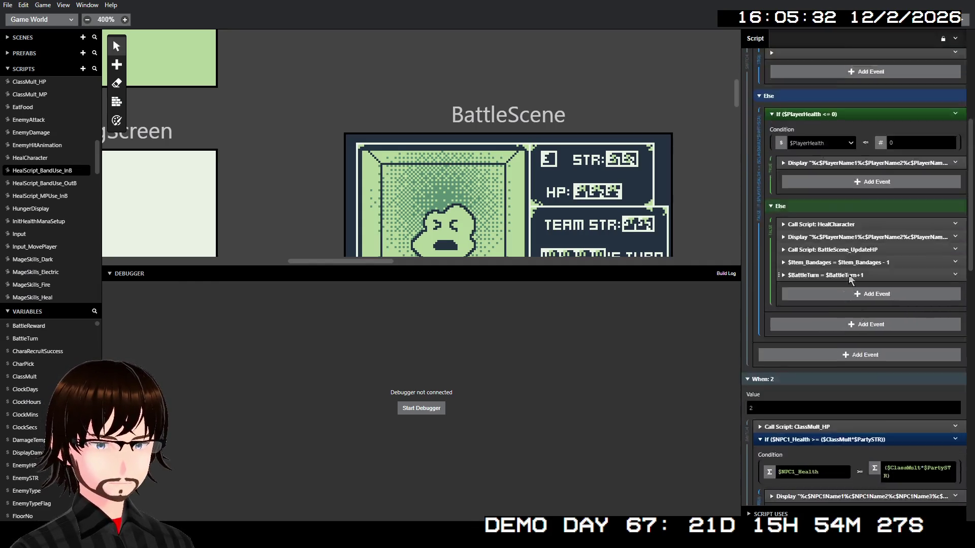
{"action": "left_click", "coordinate": [449, 122]}
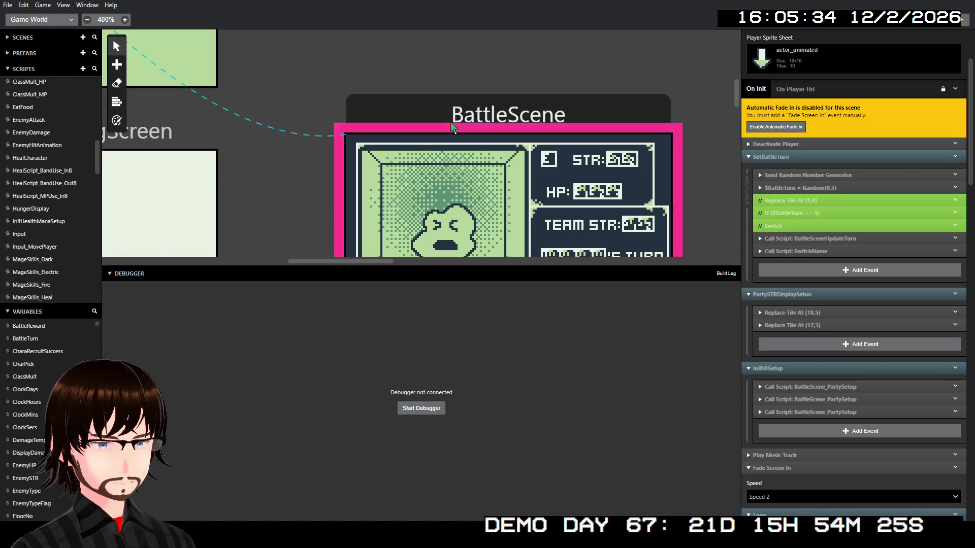
{"action": "scroll", "coordinate": [831, 328], "scroll_direction": "down", "scroll_amount": 1}
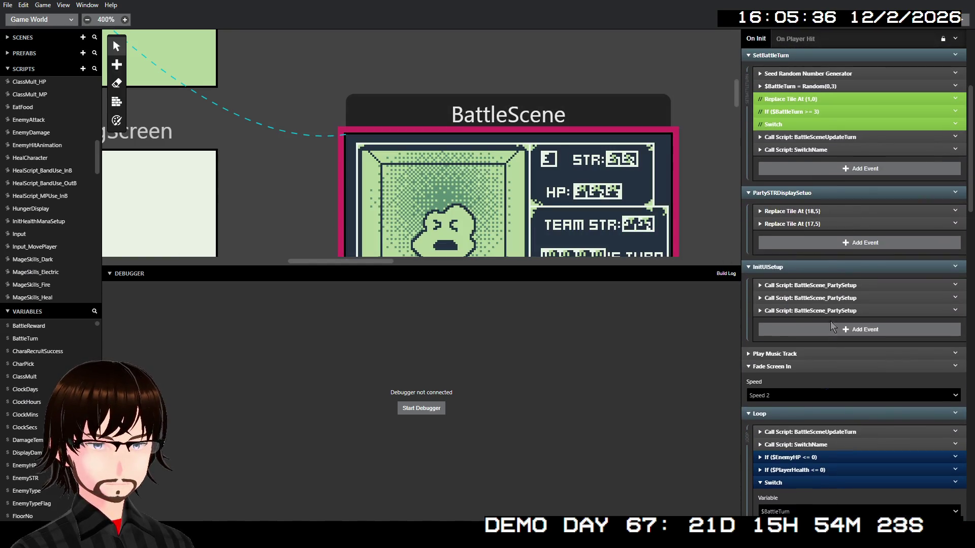
{"action": "left_click", "coordinate": [801, 269]}
{"action": "left_click", "coordinate": [794, 193]}
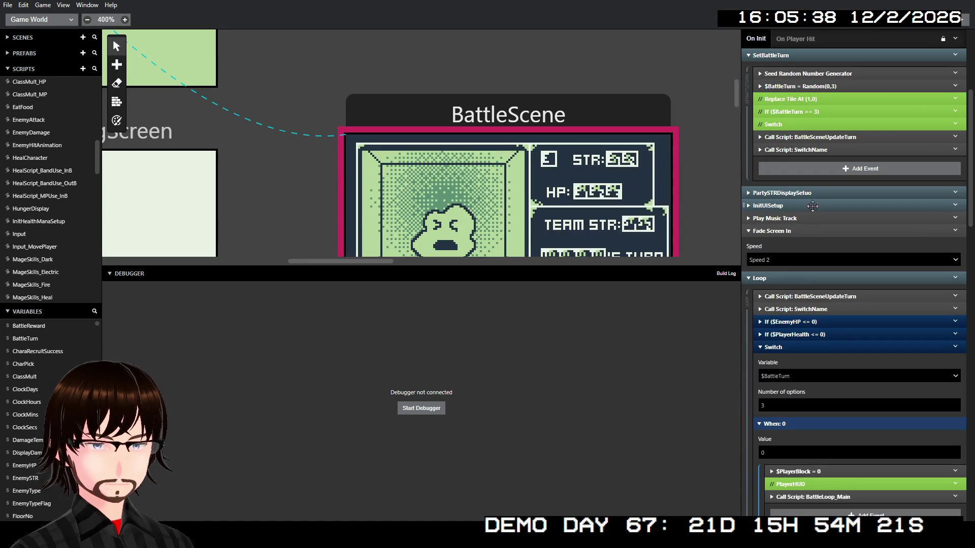
{"action": "scroll", "coordinate": [819, 297], "scroll_direction": "up", "scroll_amount": 3}
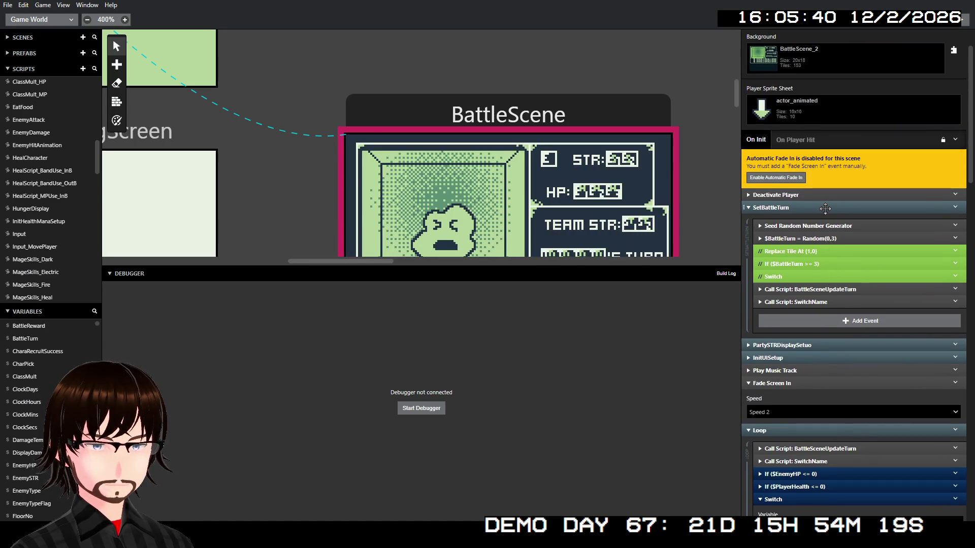
{"action": "left_click", "coordinate": [825, 208]}
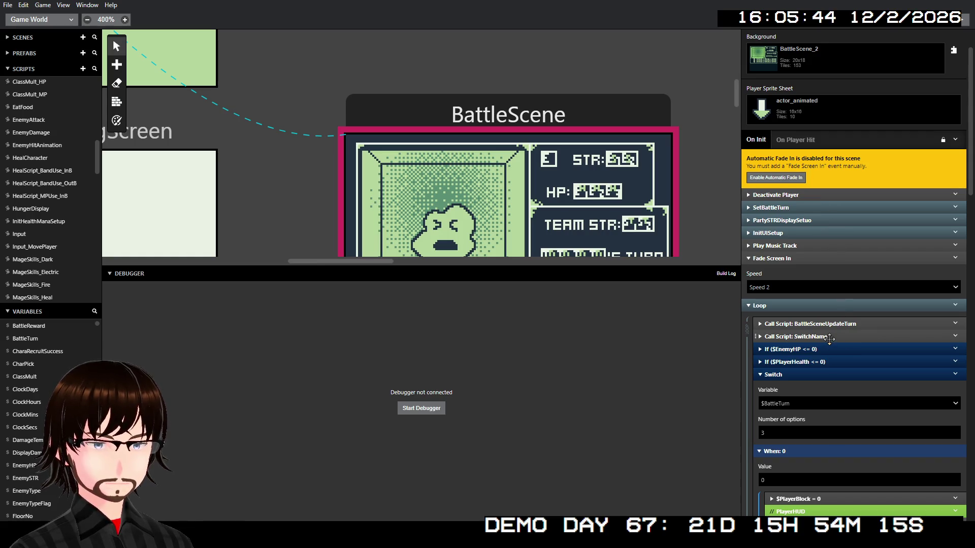
{"action": "scroll", "coordinate": [848, 339], "scroll_direction": "down", "scroll_amount": 2}
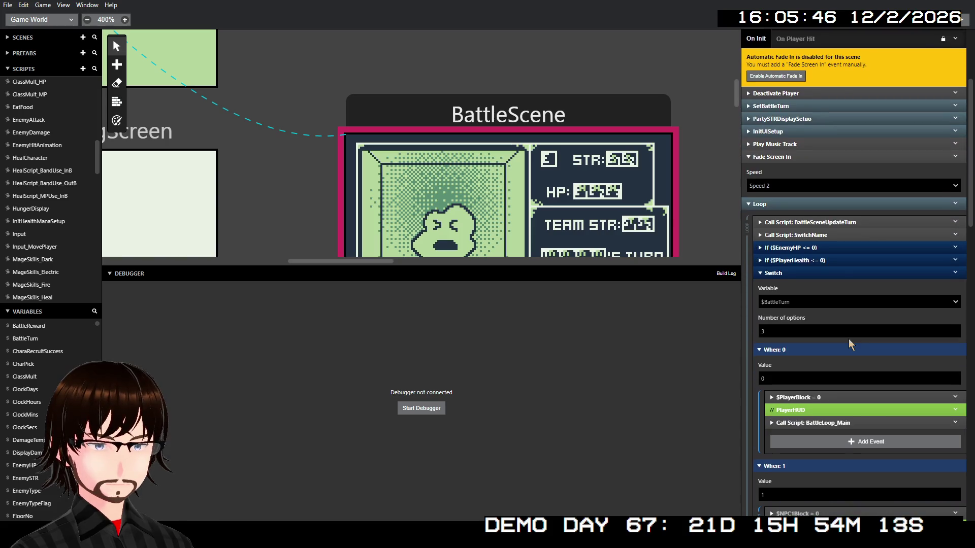
{"action": "left_click", "coordinate": [827, 235]}
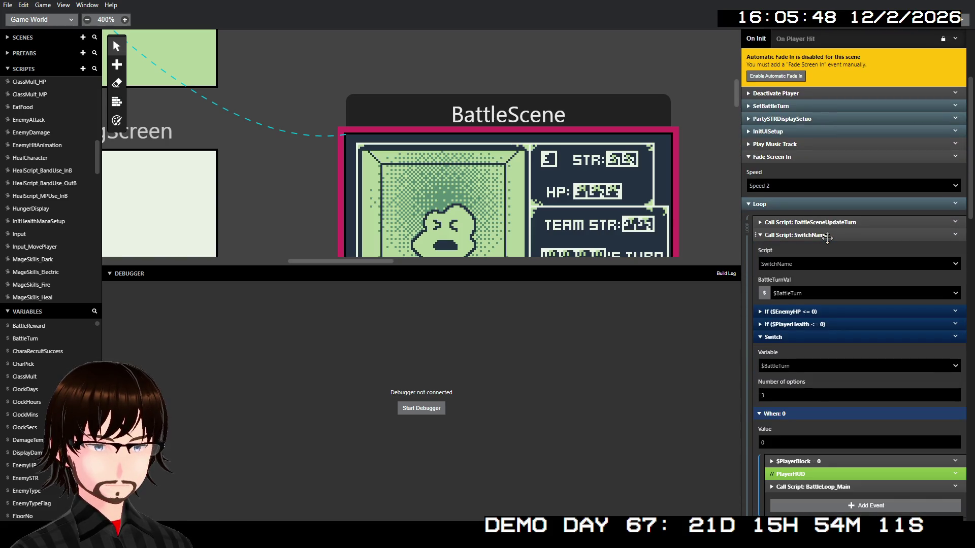
{"action": "left_click", "coordinate": [827, 236]}
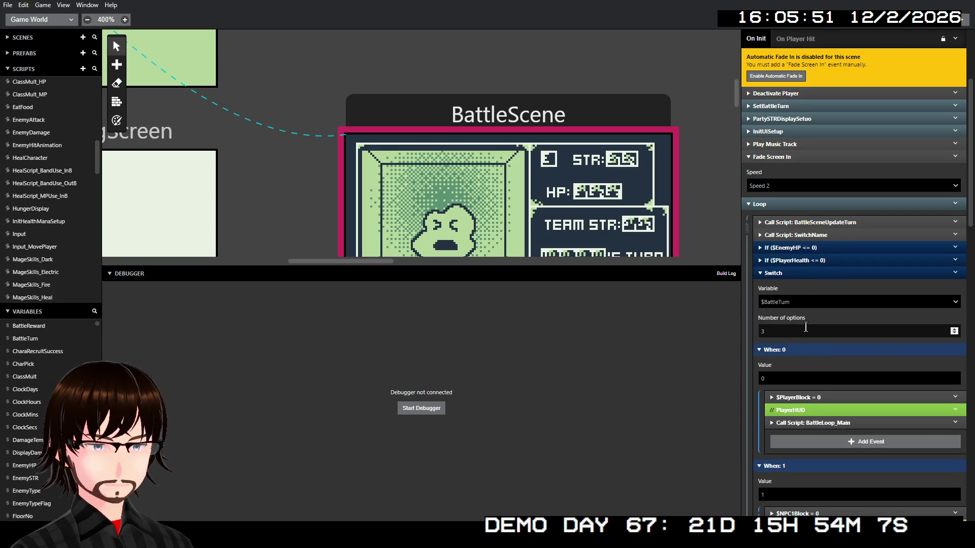
{"action": "scroll", "coordinate": [806, 337], "scroll_direction": "down", "scroll_amount": 4}
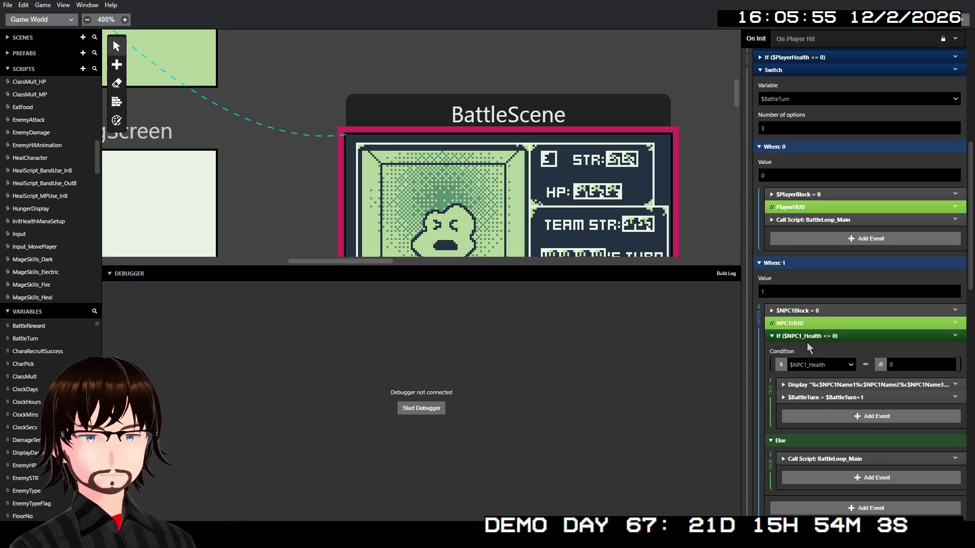
{"action": "scroll", "coordinate": [806, 342], "scroll_direction": "down", "scroll_amount": 1}
{"action": "scroll", "coordinate": [808, 335], "scroll_direction": "up", "scroll_amount": 1}
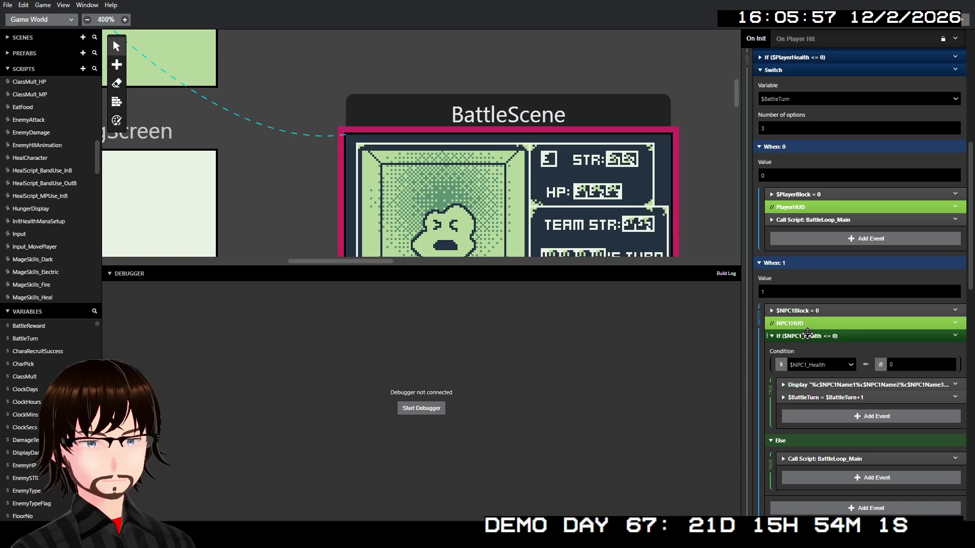
{"action": "scroll", "coordinate": [807, 333], "scroll_direction": "up", "scroll_amount": 1}
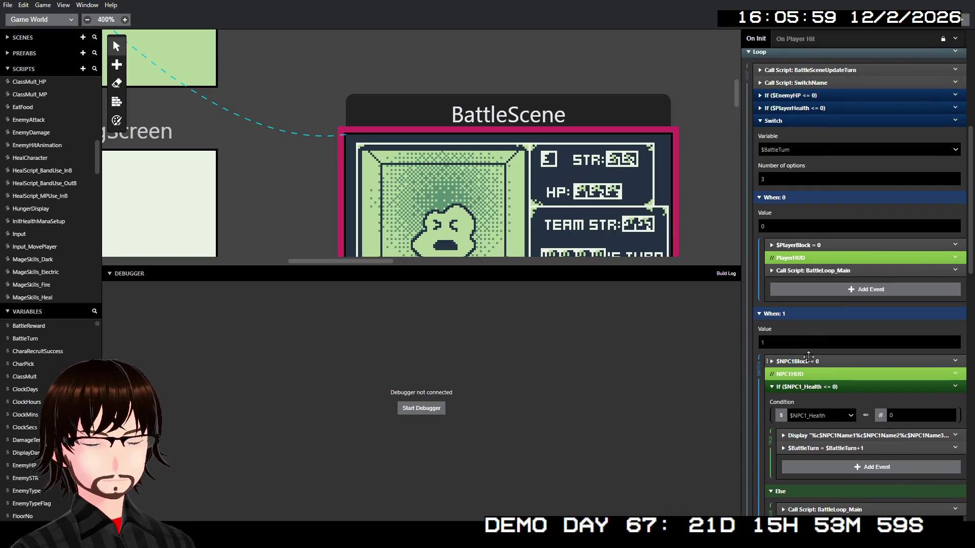
{"action": "scroll", "coordinate": [812, 304], "scroll_direction": "down", "scroll_amount": 7}
{"action": "scroll", "coordinate": [820, 251], "scroll_direction": "down", "scroll_amount": 5}
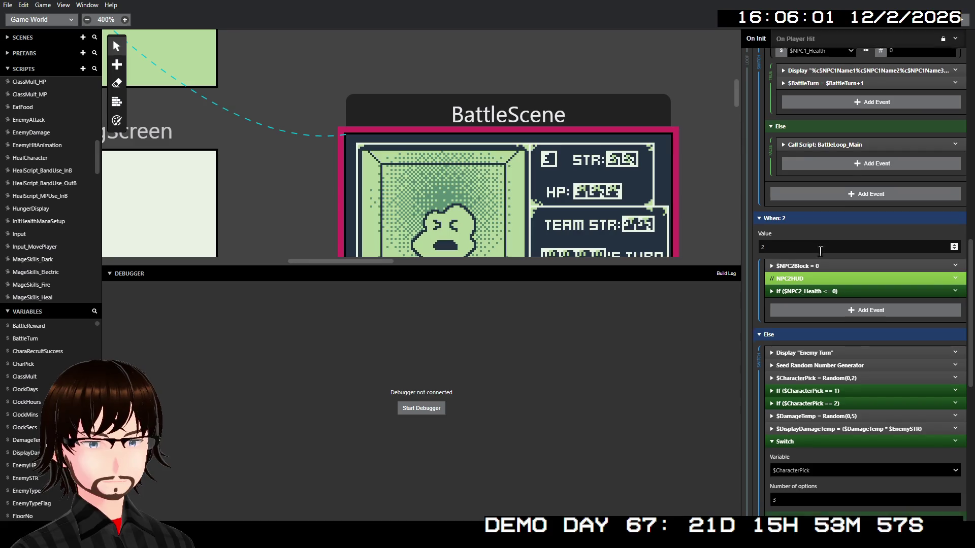
{"action": "scroll", "coordinate": [818, 251], "scroll_direction": "up", "scroll_amount": 1}
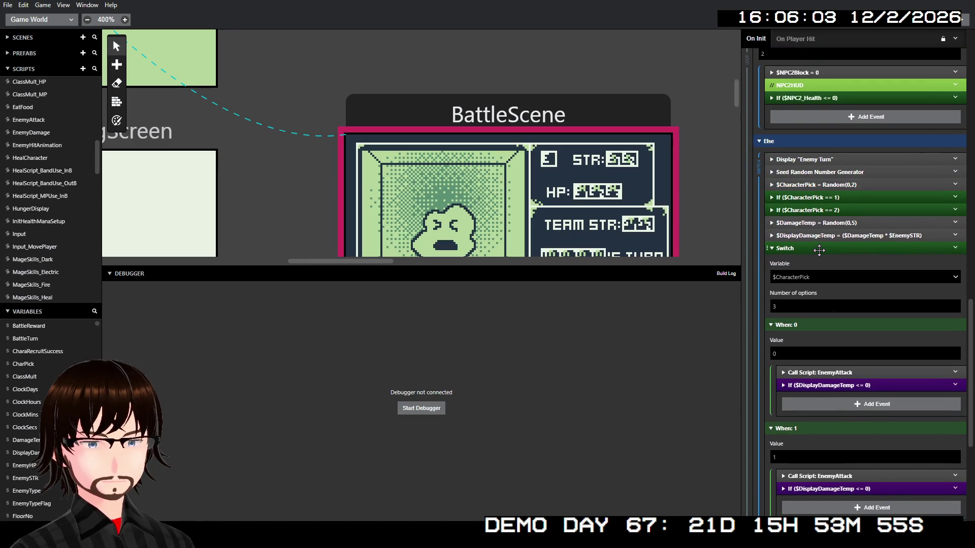
{"action": "scroll", "coordinate": [819, 250], "scroll_direction": "down", "scroll_amount": 1}
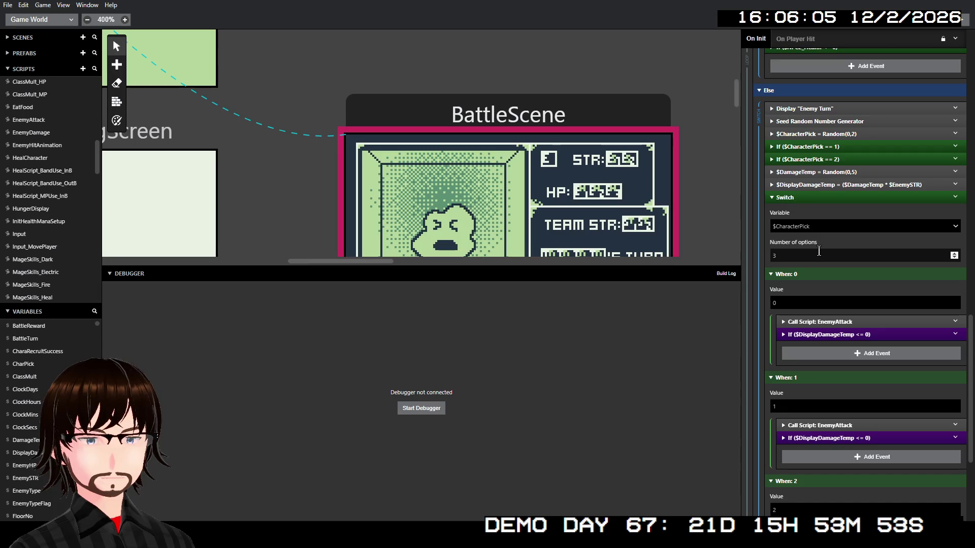
{"action": "scroll", "coordinate": [818, 252], "scroll_direction": "down", "scroll_amount": 4}
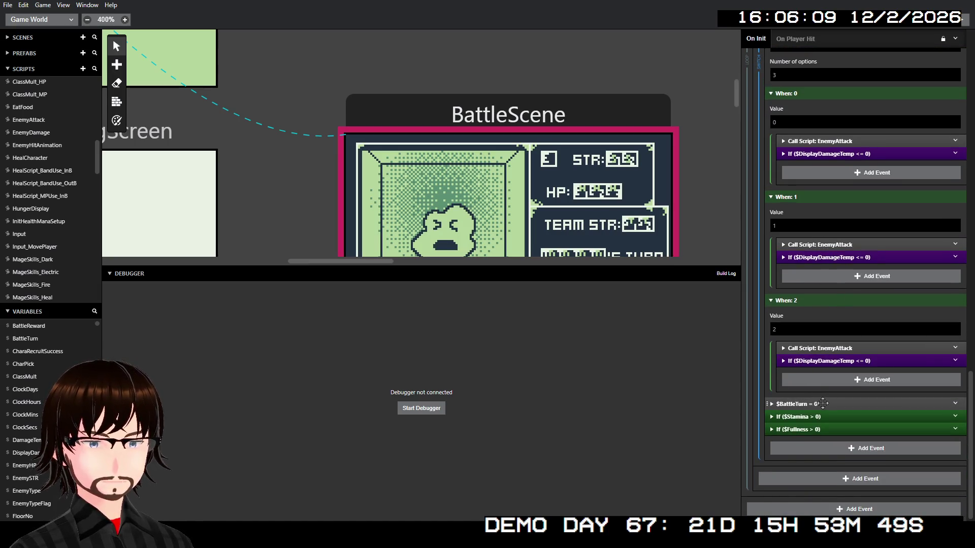
{"action": "left_click", "coordinate": [839, 361]}
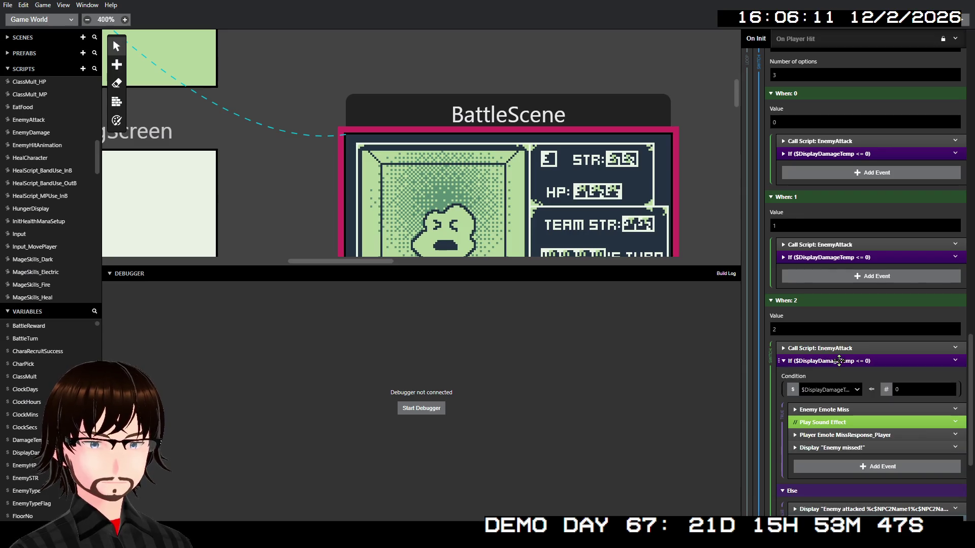
- Inspect the When: 2 EnemyAttack call and attack message, then collapse the character-pick Switch
{"action": "scroll", "coordinate": [844, 375], "scroll_direction": "down", "scroll_amount": 2}
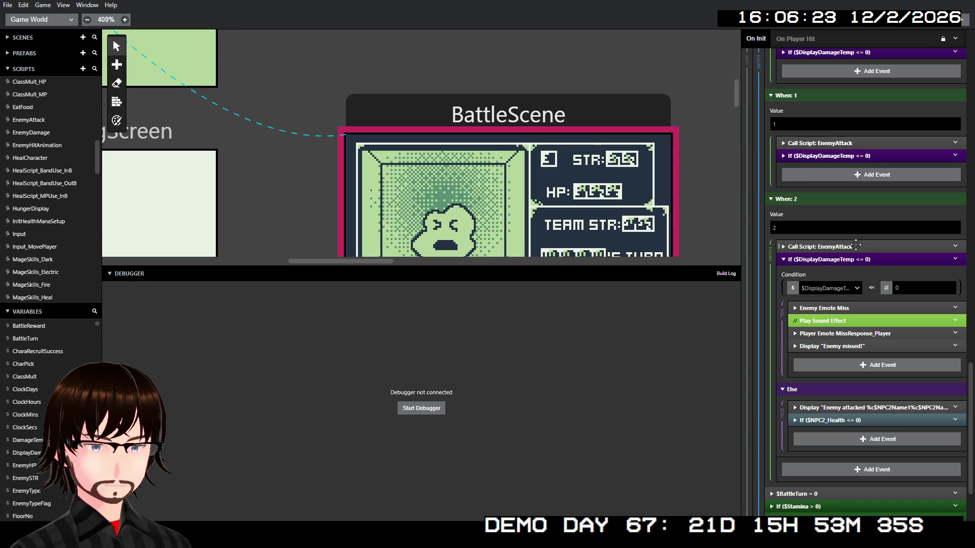
{"action": "left_click", "coordinate": [856, 245]}
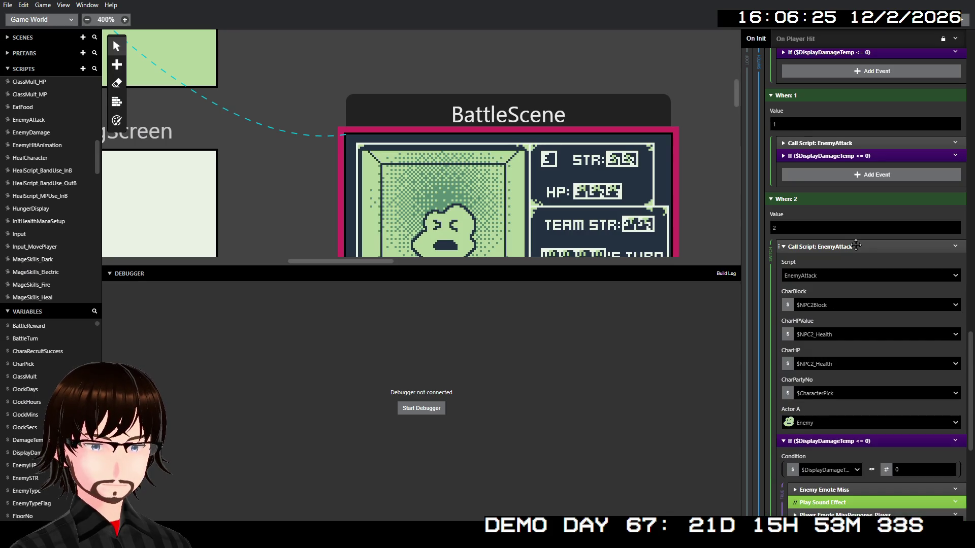
{"action": "left_click", "coordinate": [856, 245]}
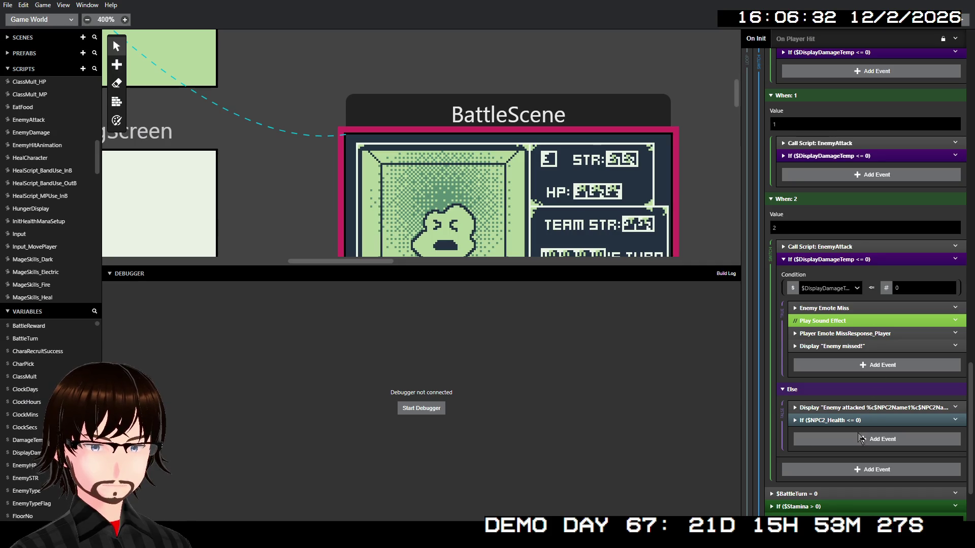
{"action": "left_click", "coordinate": [861, 406]}
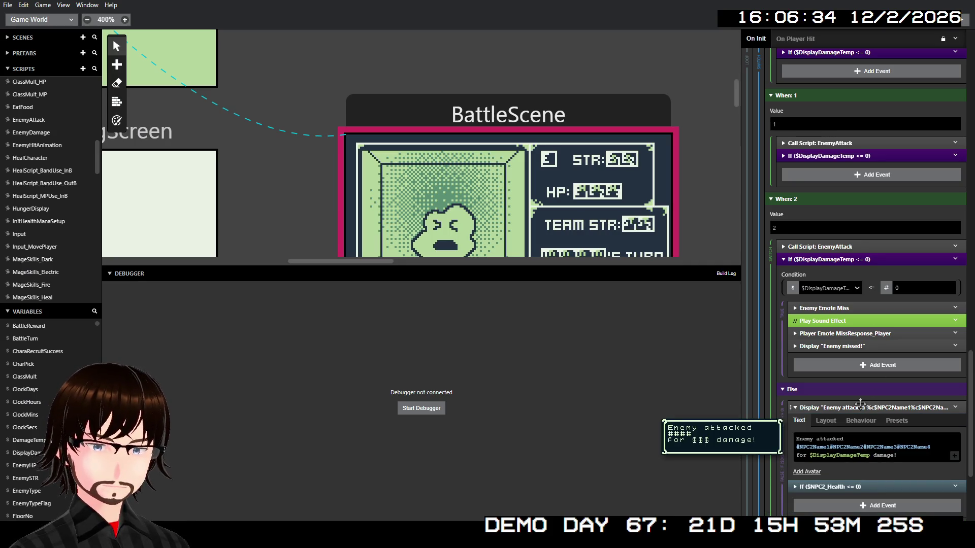
{"action": "left_click", "coordinate": [861, 406]}
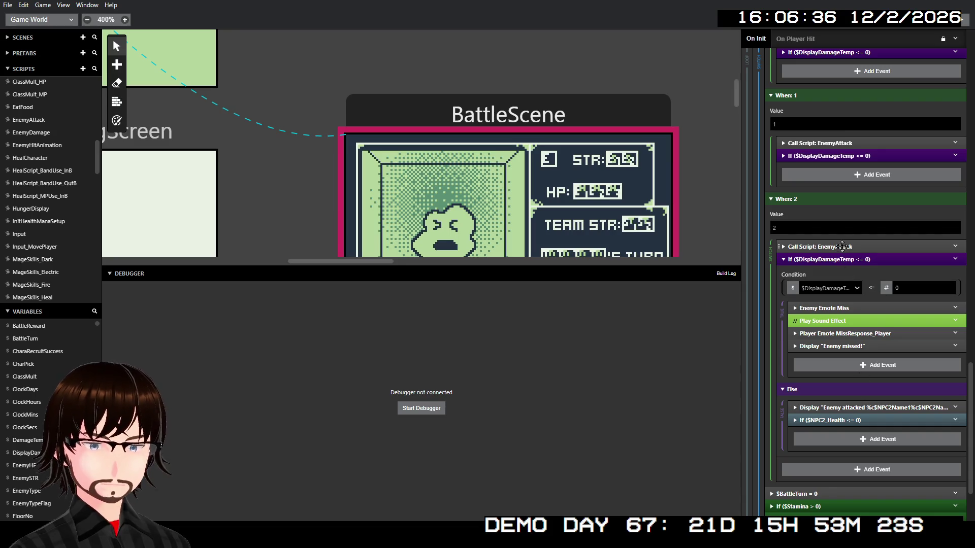
{"action": "scroll", "coordinate": [841, 247], "scroll_direction": "up", "scroll_amount": 4}
{"action": "scroll", "coordinate": [843, 236], "scroll_direction": "up", "scroll_amount": 1}
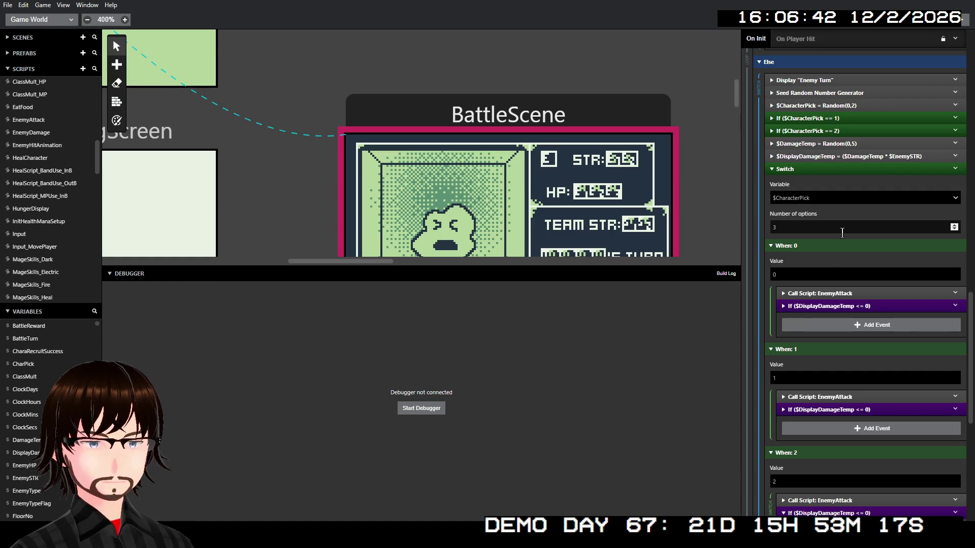
{"action": "scroll", "coordinate": [819, 260], "scroll_direction": "up", "scroll_amount": 1}
{"action": "left_click", "coordinate": [814, 220]}
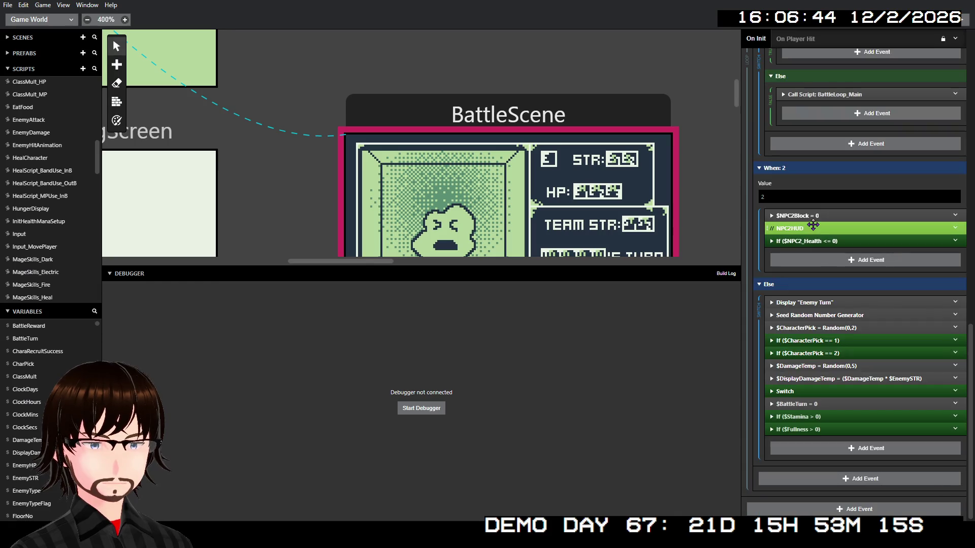
- Check the $Stamina > 0 and $Fullness > 0 conditions, each subtracting 5
{"action": "left_click", "coordinate": [824, 416]}
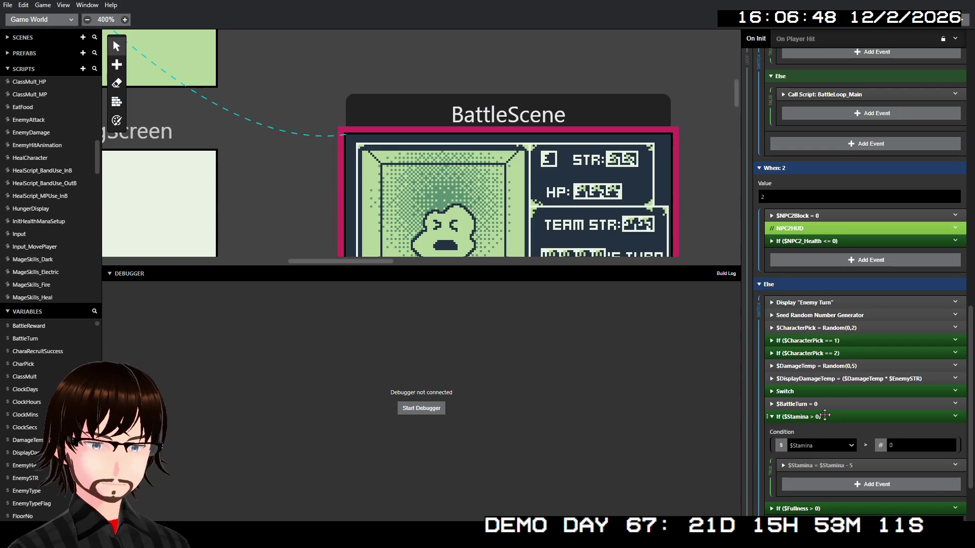
{"action": "left_click", "coordinate": [825, 416]}
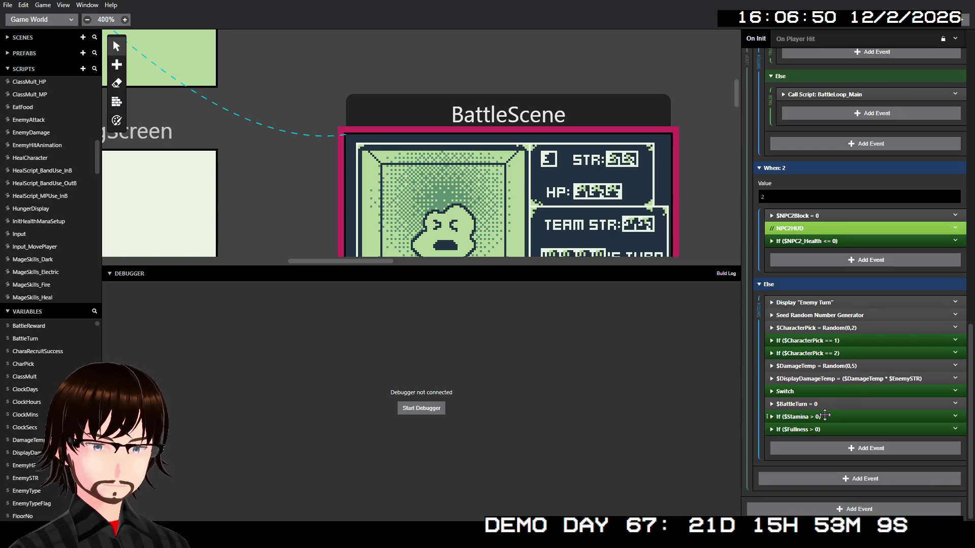
{"action": "scroll", "coordinate": [850, 391], "scroll_direction": "up", "scroll_amount": 3}
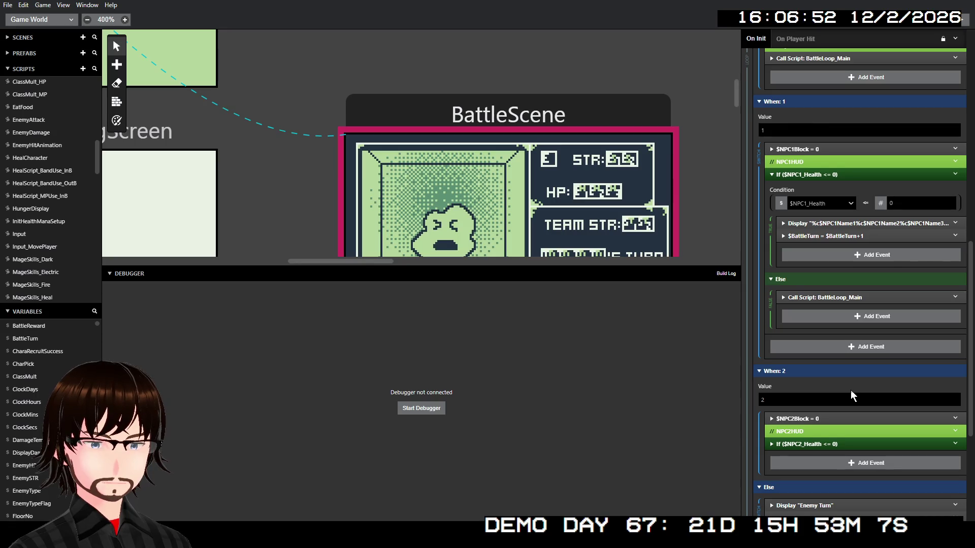
{"action": "scroll", "coordinate": [850, 389], "scroll_direction": "down", "scroll_amount": 3}
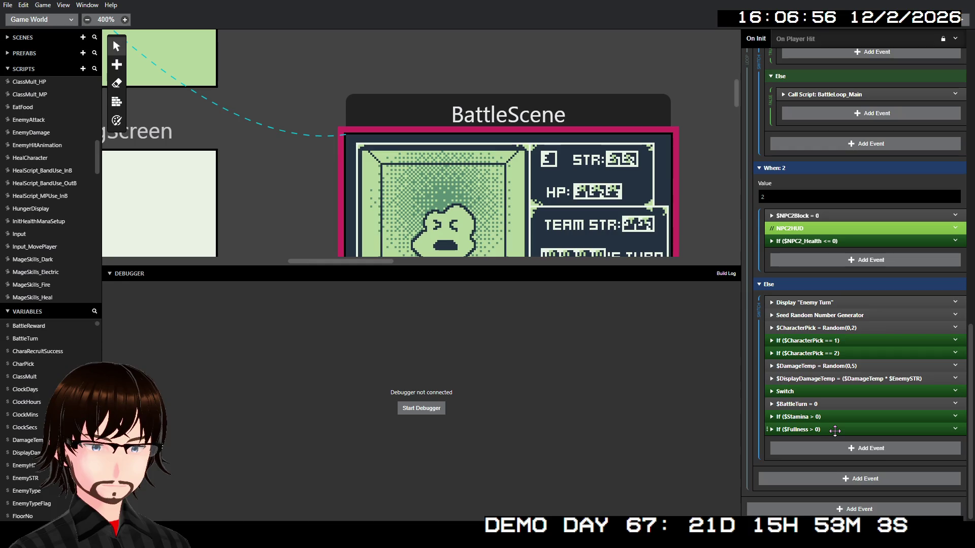
{"action": "left_click", "coordinate": [834, 431]}
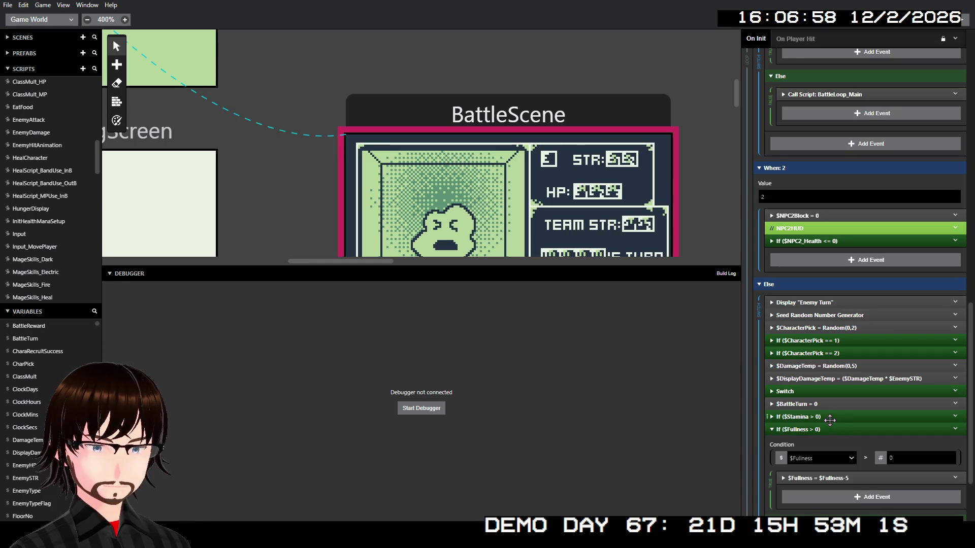
{"action": "scroll", "coordinate": [832, 421], "scroll_direction": "down", "scroll_amount": 2}
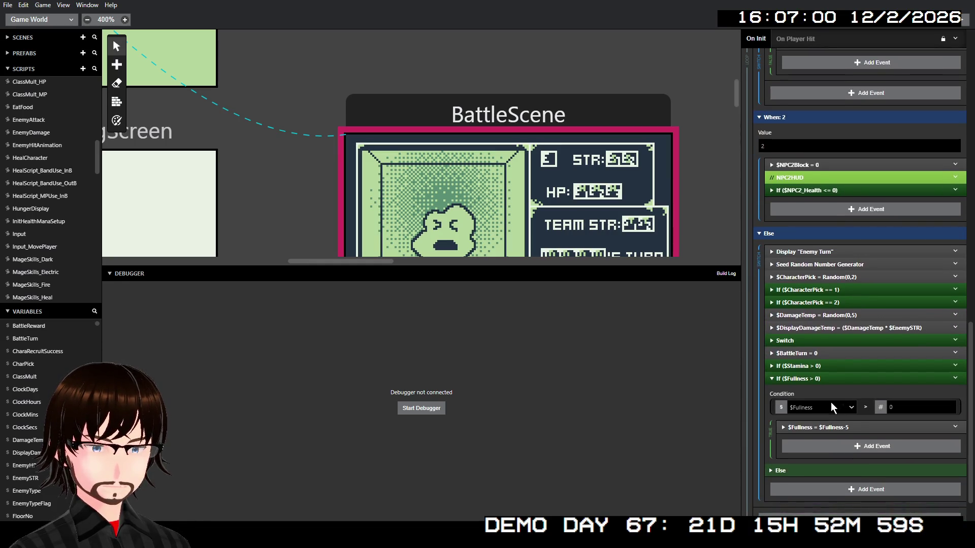
{"action": "left_click", "coordinate": [837, 369]}
{"action": "scroll", "coordinate": [837, 371], "scroll_direction": "up", "scroll_amount": 2}
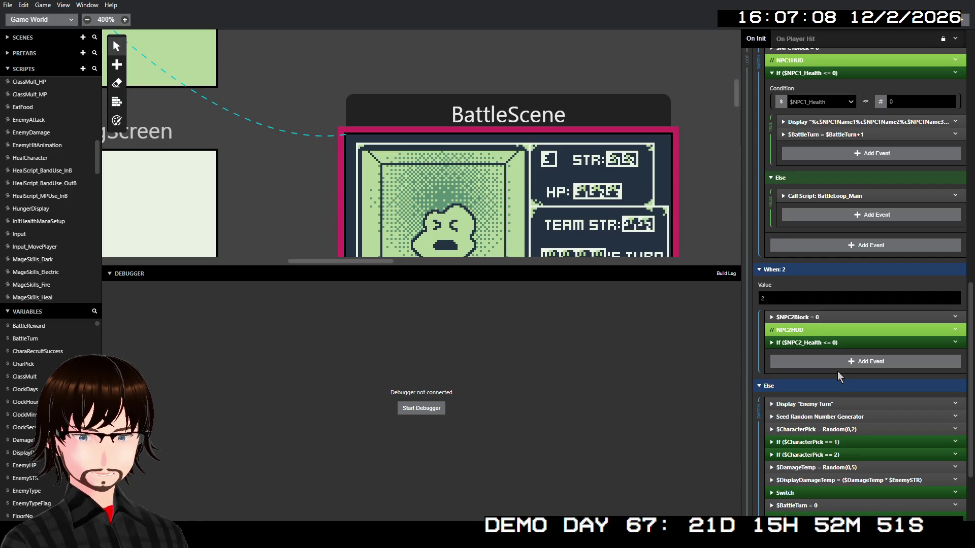
{"action": "scroll", "coordinate": [836, 370], "scroll_direction": "up", "scroll_amount": 5}
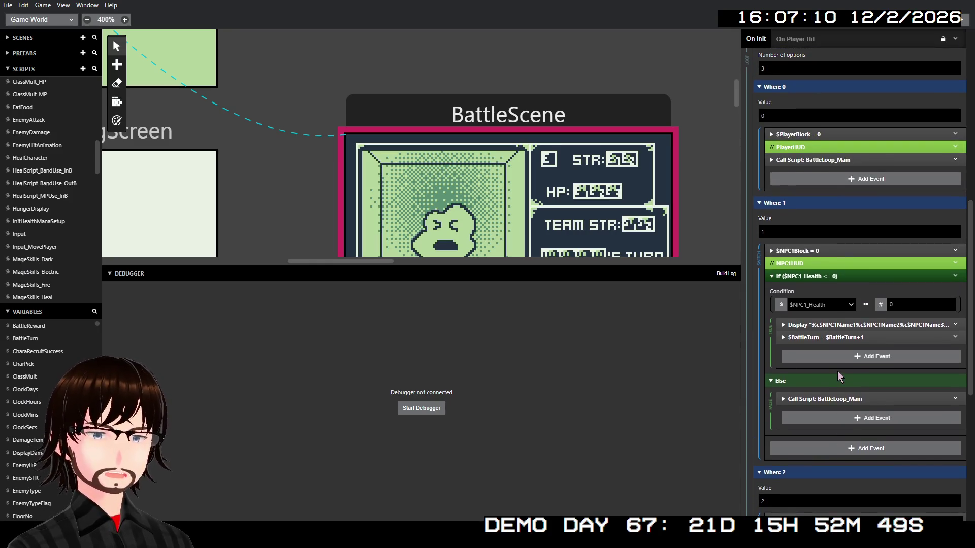
{"action": "scroll", "coordinate": [837, 373], "scroll_direction": "up", "scroll_amount": 3}
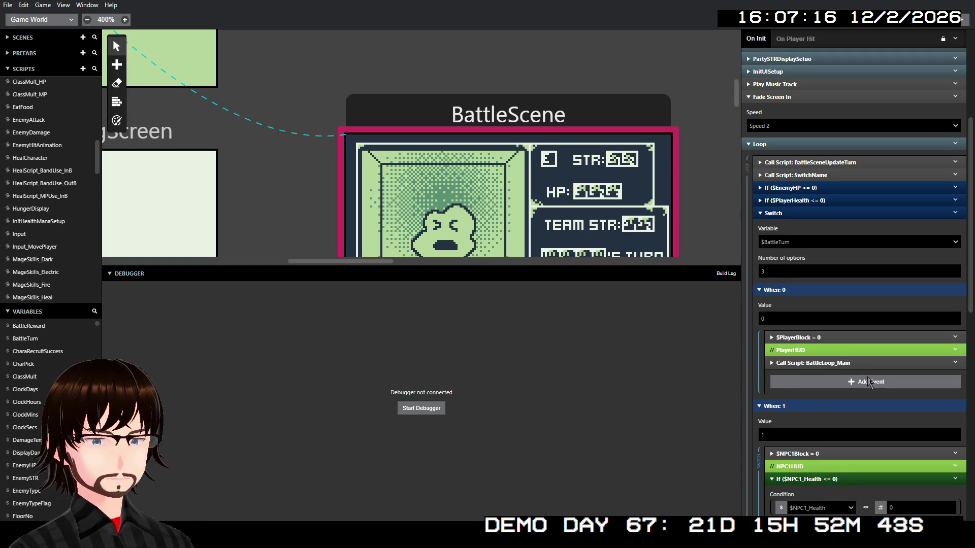
{"action": "scroll", "coordinate": [863, 376], "scroll_direction": "up", "scroll_amount": 3}
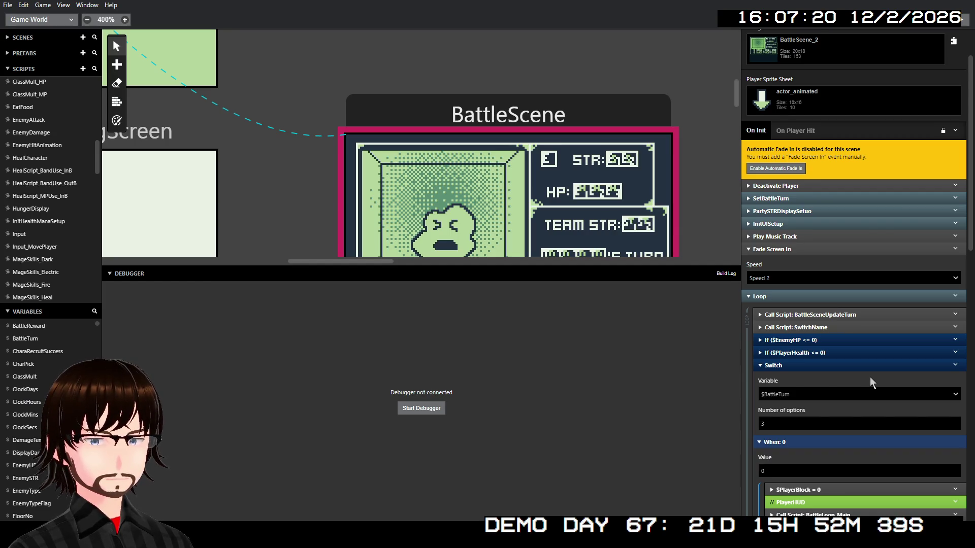
{"action": "scroll", "coordinate": [871, 368], "scroll_direction": "down", "scroll_amount": 4}
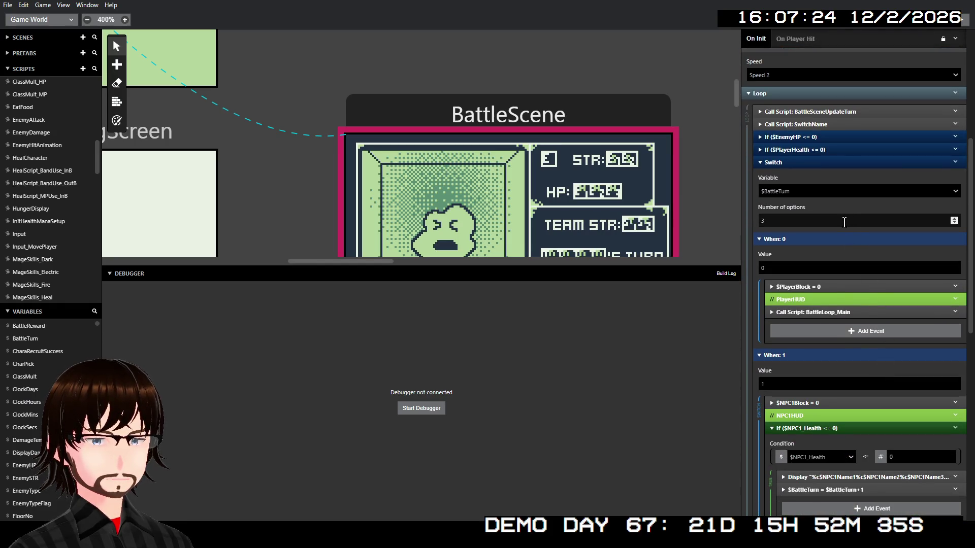
{"action": "left_click", "coordinate": [805, 150]}
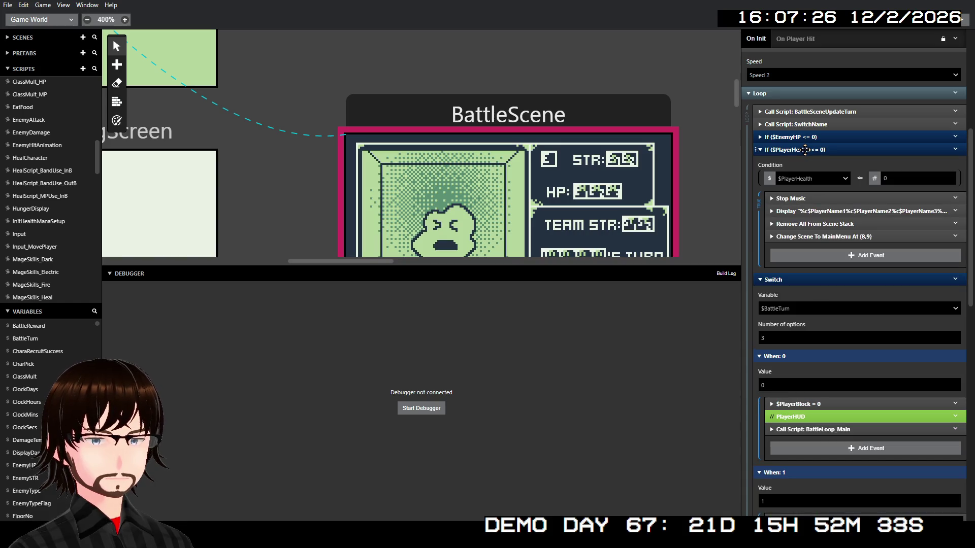
{"action": "left_click", "coordinate": [805, 150]}
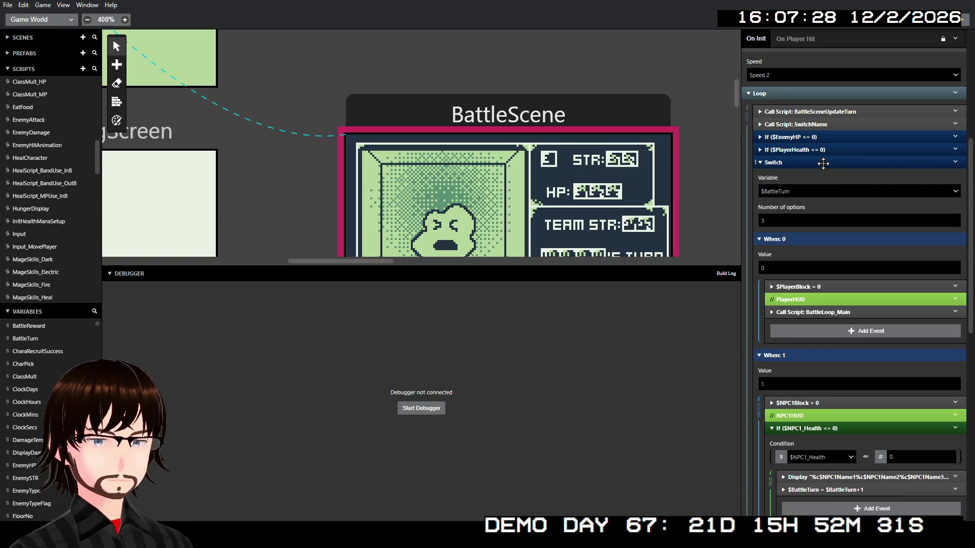
{"action": "scroll", "coordinate": [849, 233], "scroll_direction": "down", "scroll_amount": 10}
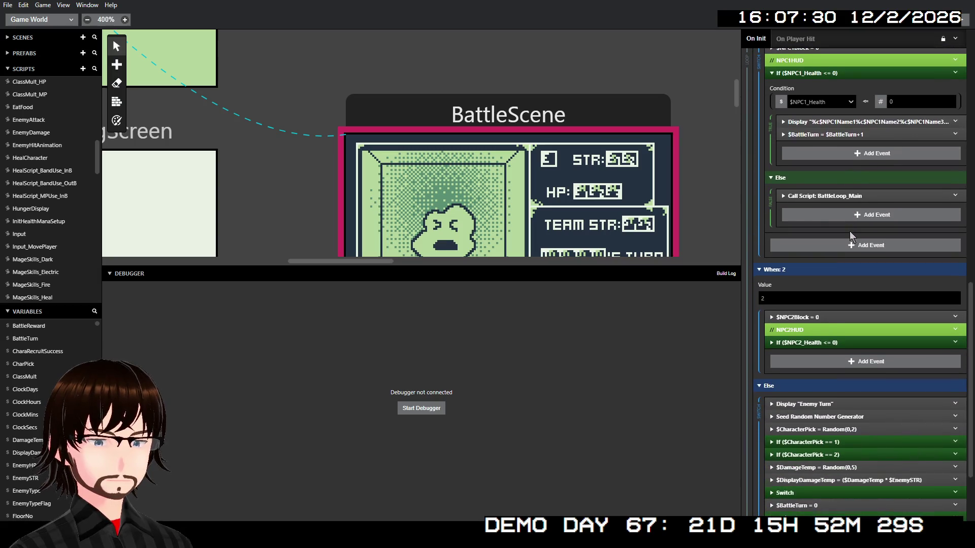
{"action": "scroll", "coordinate": [846, 234], "scroll_direction": "up", "scroll_amount": 15}
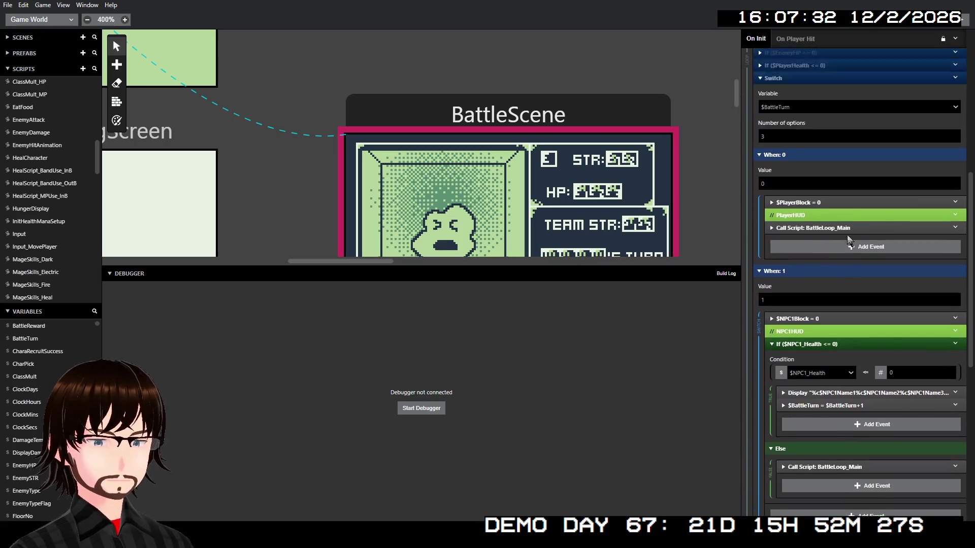
{"action": "scroll", "coordinate": [847, 234], "scroll_direction": "up", "scroll_amount": 3}
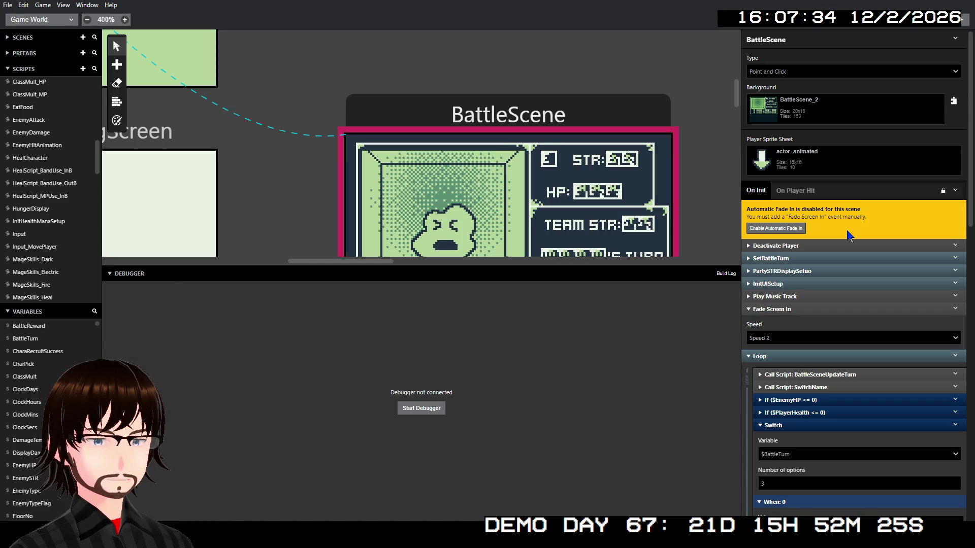
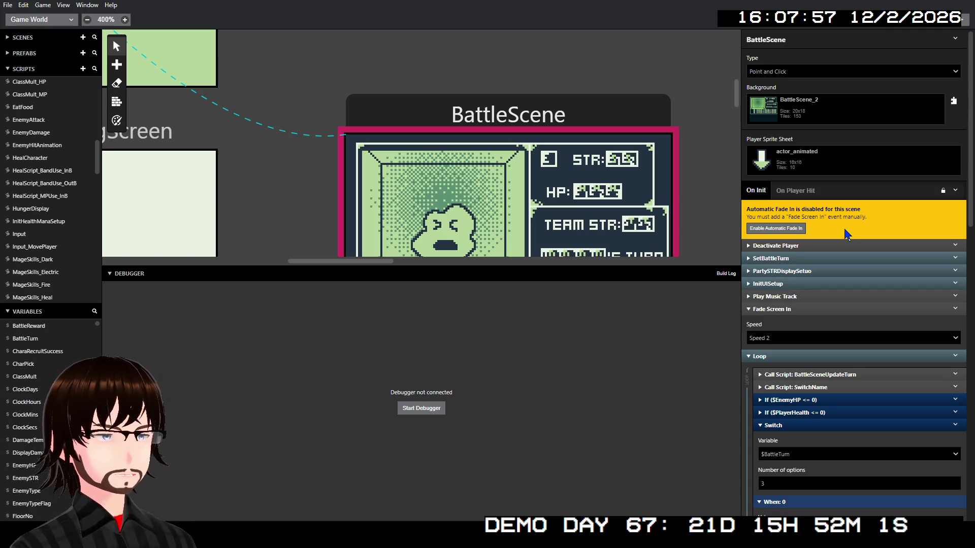
- Open the MageSkills_Dark script and collapse its Call Script: EnemyDamage event
{"action": "left_click", "coordinate": [26, 262]}
{"action": "scroll", "coordinate": [882, 271], "scroll_direction": "down", "scroll_amount": 3}
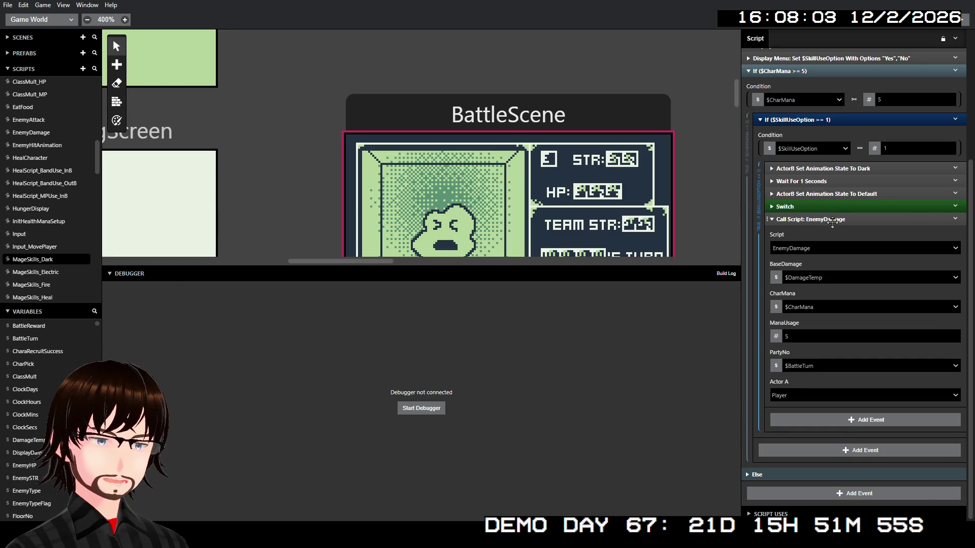
{"action": "scroll", "coordinate": [831, 222], "scroll_direction": "up", "scroll_amount": 5}
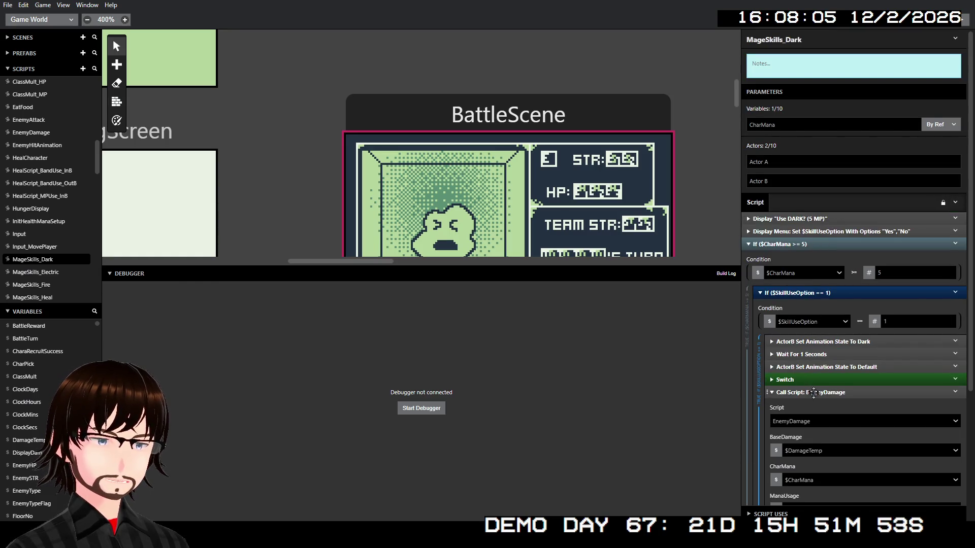
{"action": "left_click", "coordinate": [813, 393]}
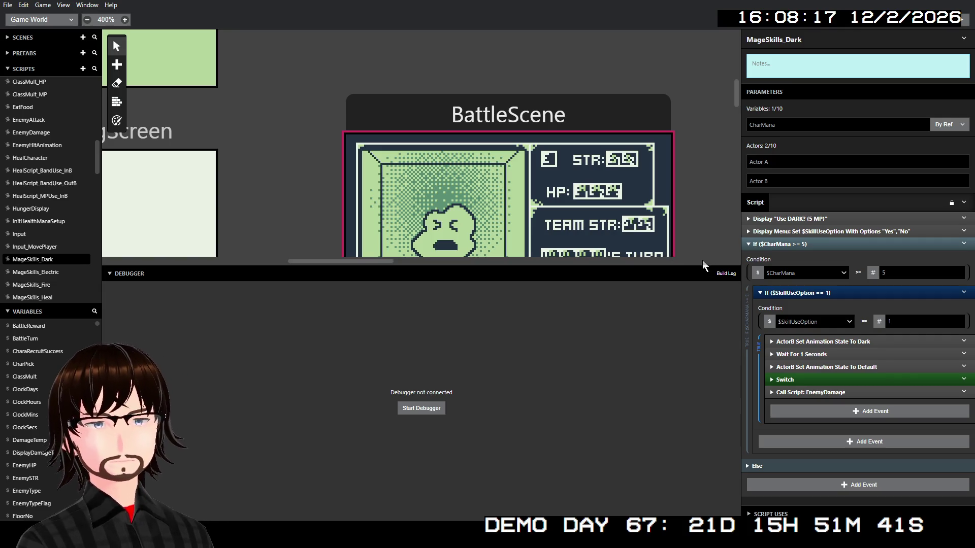
- Build and launch the game with Ctrl+B, start a New Game and walk onto the stairs
{"action": "key", "text": "ctrl+b"}
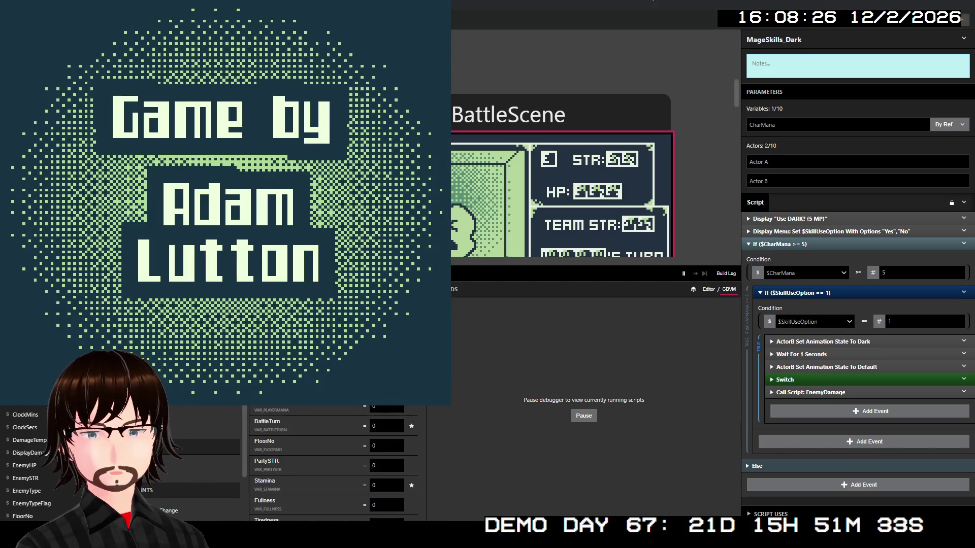
{"action": "key", "text": "Return"}
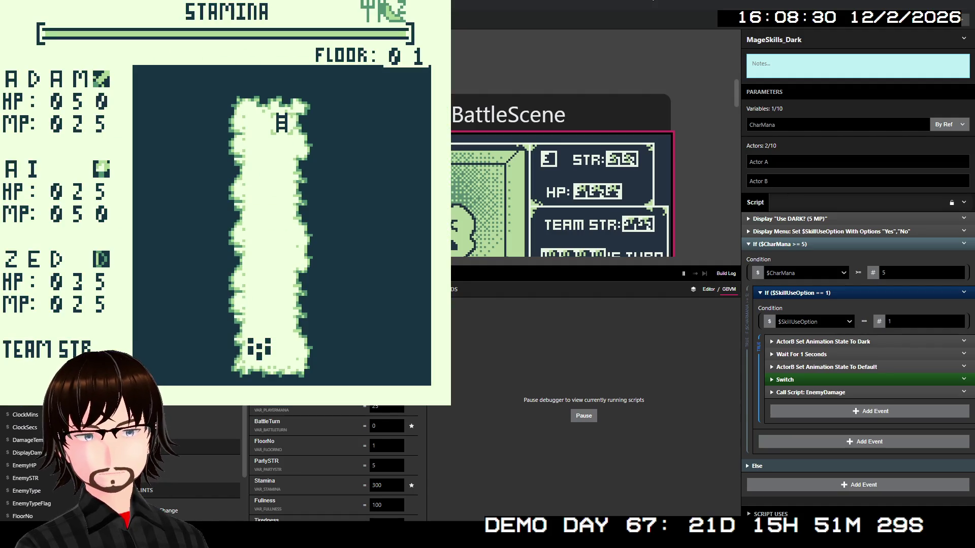
{"action": "key", "text": "Up"}
{"action": "key", "text": "Up"}
{"action": "key", "text": "Up"}
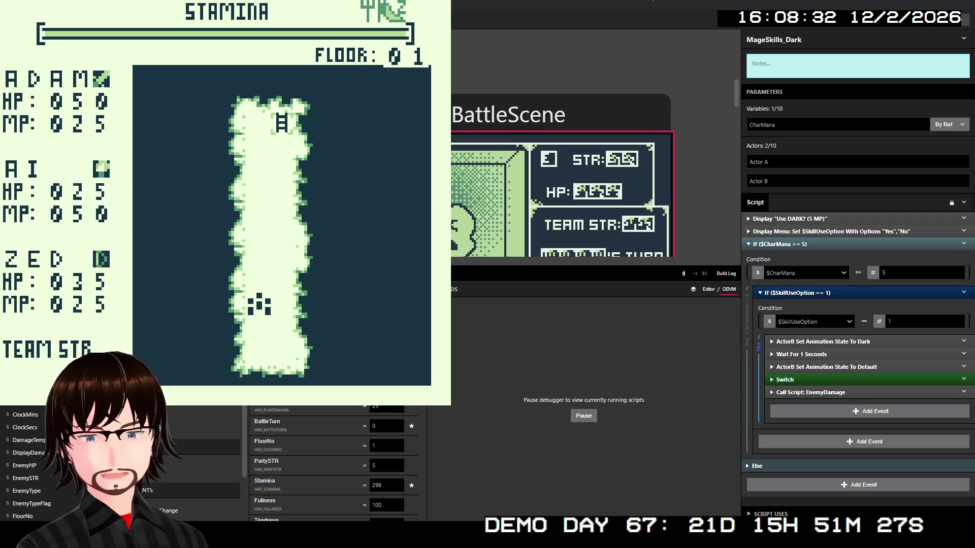
{"action": "key", "text": "Up"}
{"action": "key", "text": "Up"}
{"action": "key", "text": "Up"}
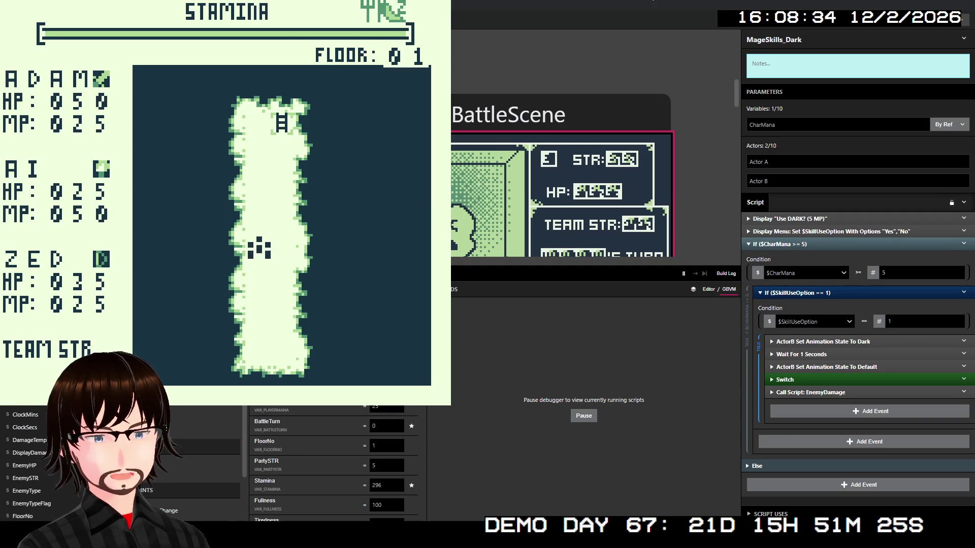
{"action": "key", "text": "Up"}
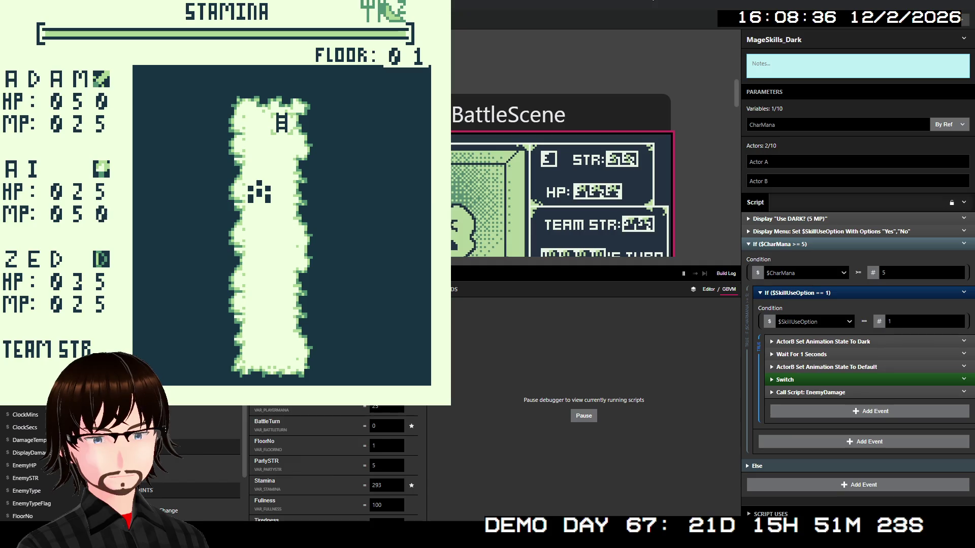
{"action": "key", "text": "Right"}
{"action": "key", "text": "Up"}
{"action": "key", "text": "Up"}
{"action": "key", "text": "Up"}
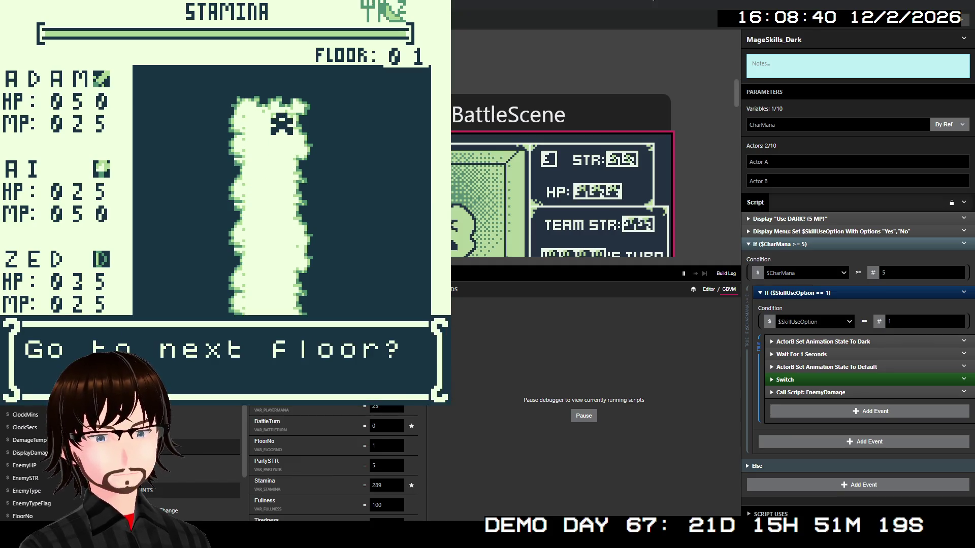
- Move on to floor 2 and walk three tiles left until a battle starts
{"action": "key", "text": "z"}
{"action": "key", "text": "z"}
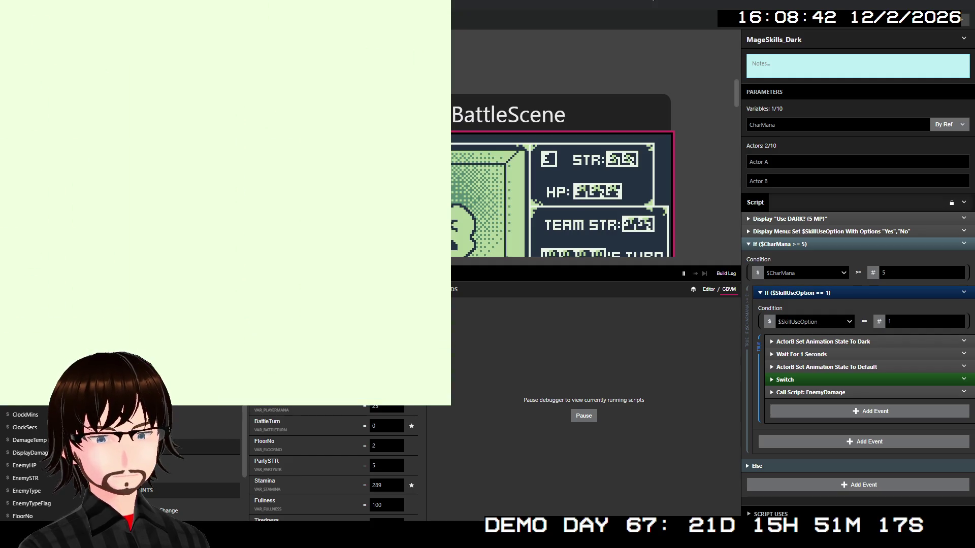
{"action": "key", "text": "Left"}
{"action": "key", "text": "Left"}
{"action": "key", "text": "Left"}
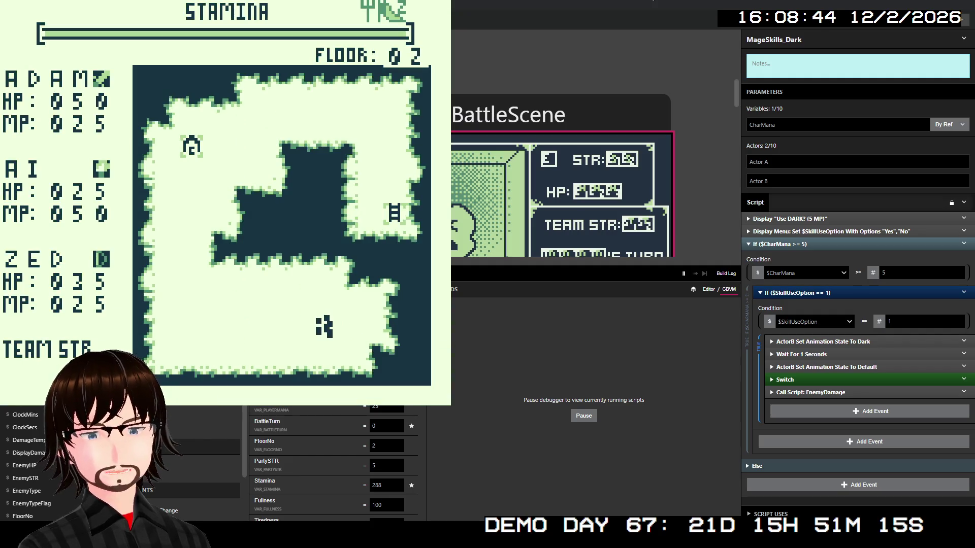
{"action": "key", "text": "Left"}
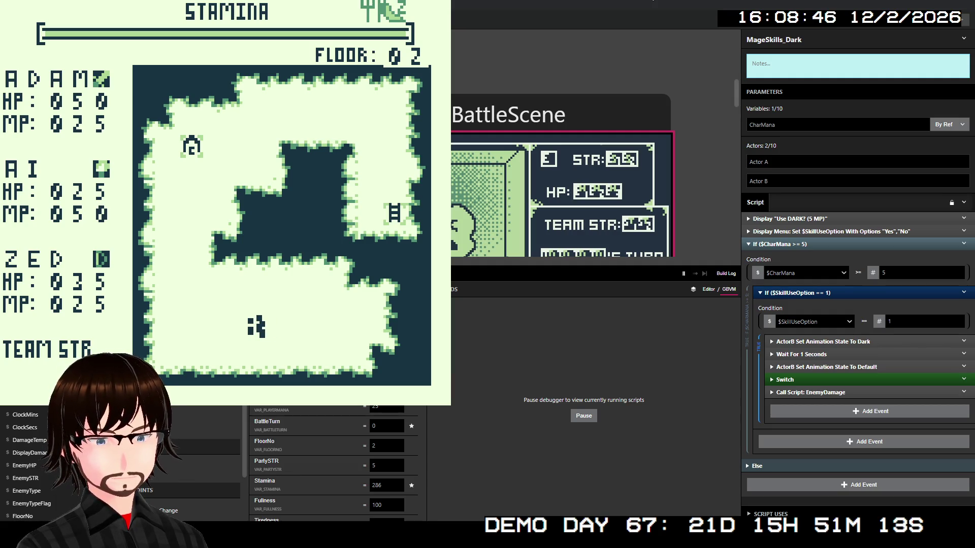
{"action": "key", "text": "Left"}
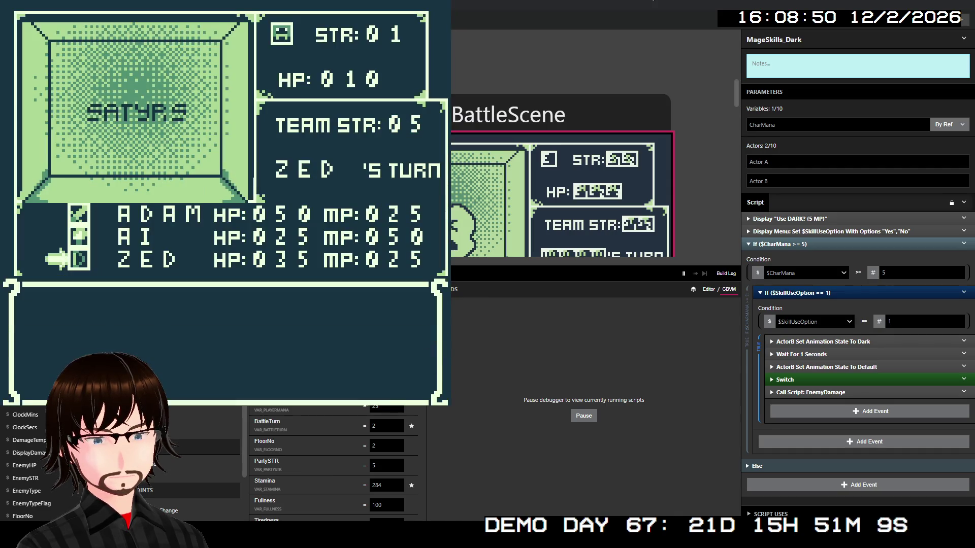
- Have Zed use the Steal skill on the Satyrs and confirm it
{"action": "key", "text": "Down"}
{"action": "key", "text": "z"}
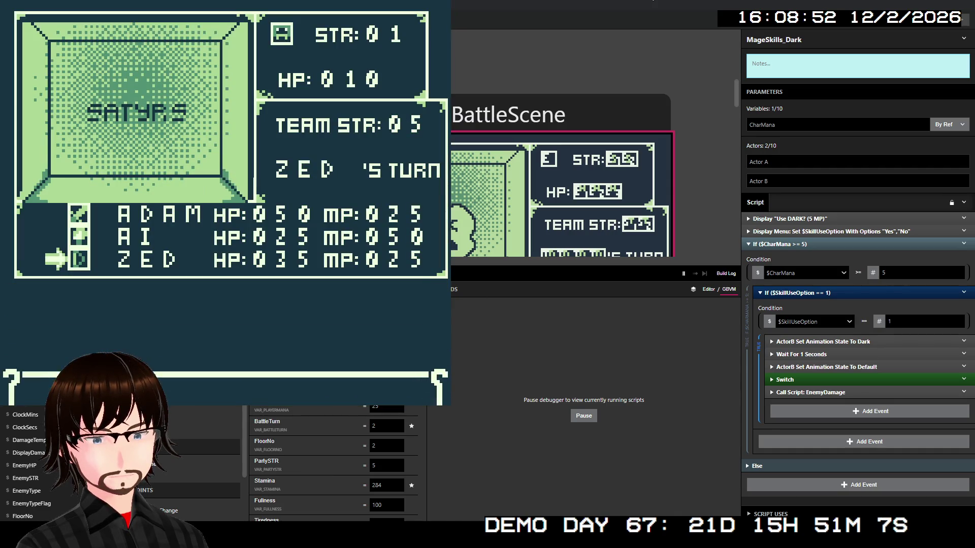
{"action": "key", "text": "Down"}
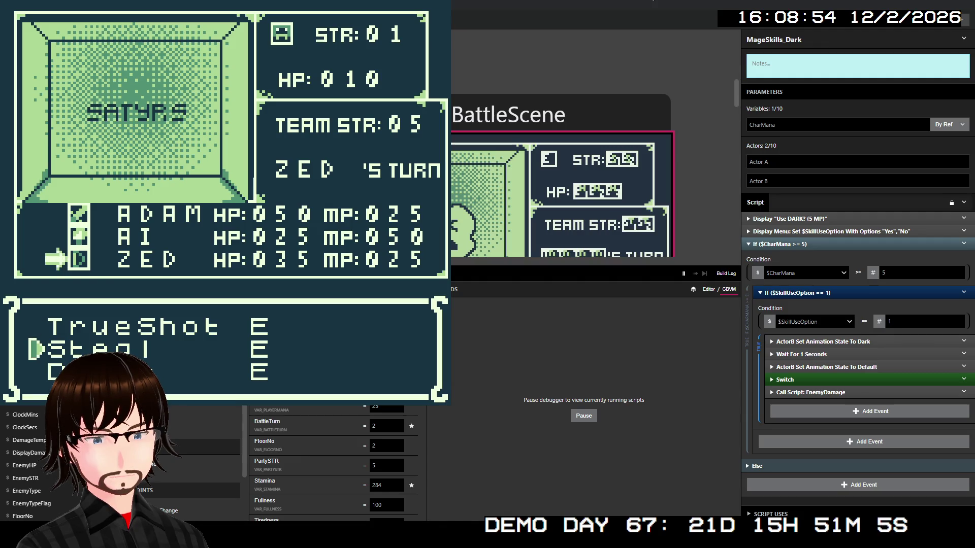
{"action": "key", "text": "z"}
{"action": "key", "text": "z"}
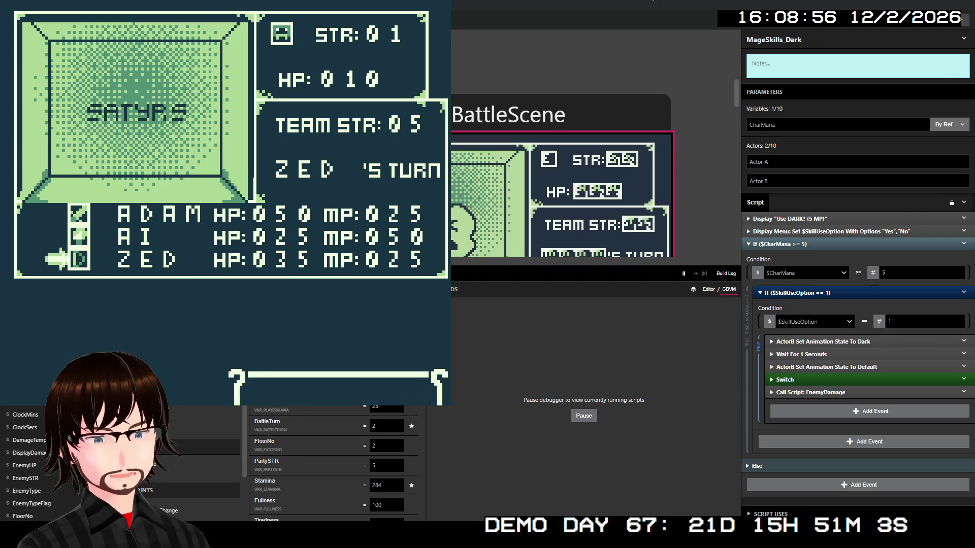
{"action": "key", "text": "z"}
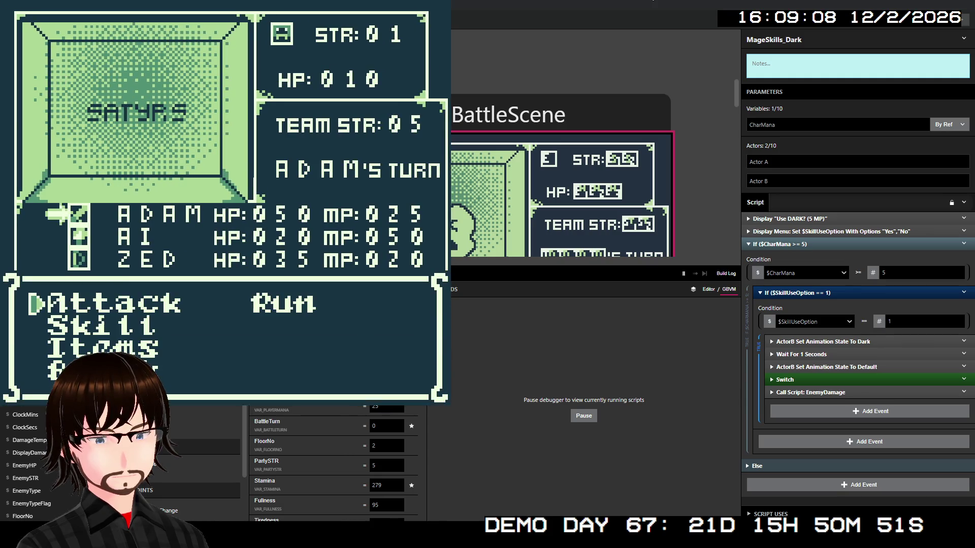
- On the next turn, choose the Frenzy skill and confirm it
{"action": "key", "text": "Down"}
{"action": "key", "text": "z"}
{"action": "key", "text": "Down"}
{"action": "key", "text": "z"}
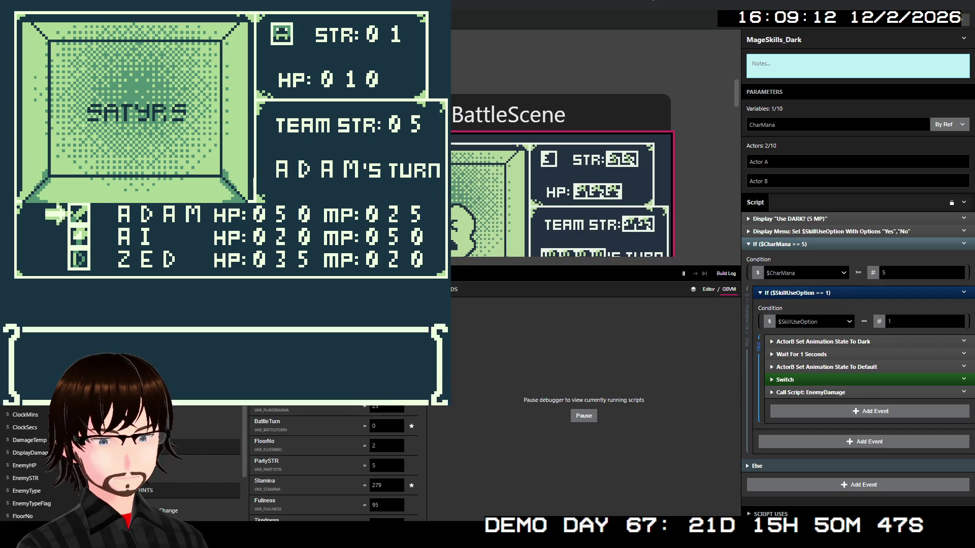
{"action": "key", "text": "z"}
{"action": "key", "text": "z"}
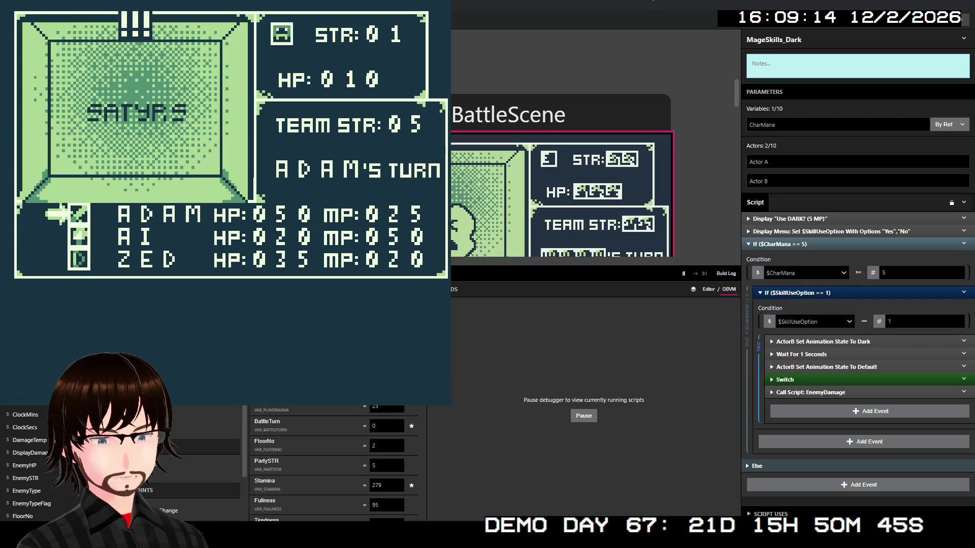
{"action": "key", "text": "z"}
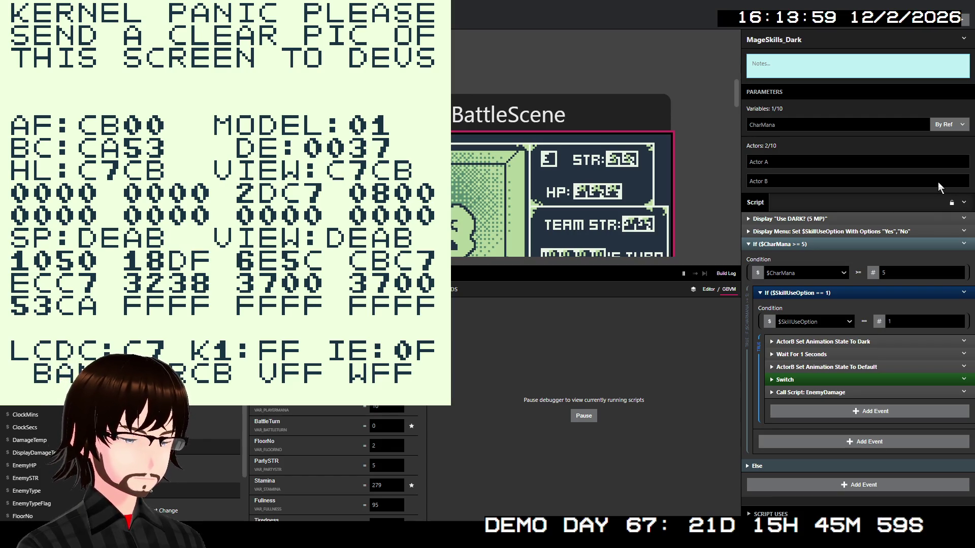
- Close the crashed game window showing the KERNEL PANIC screen
{"action": "key", "text": "alt+F4"}
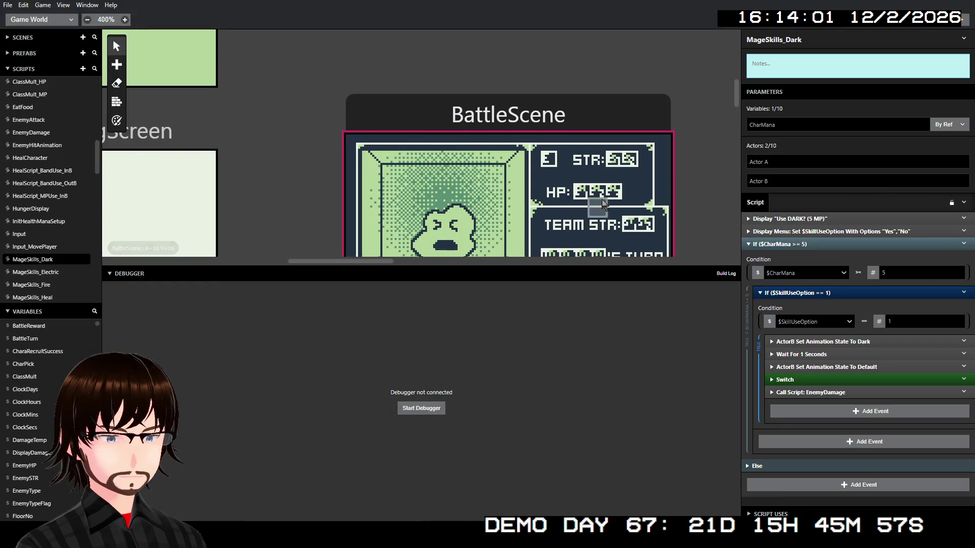
{"action": "scroll", "coordinate": [495, 187], "scroll_direction": "down", "scroll_amount": 3}
{"action": "scroll", "coordinate": [495, 188], "scroll_direction": "down", "scroll_amount": 3}
{"action": "scroll", "coordinate": [495, 188], "scroll_direction": "left", "scroll_amount": 3}
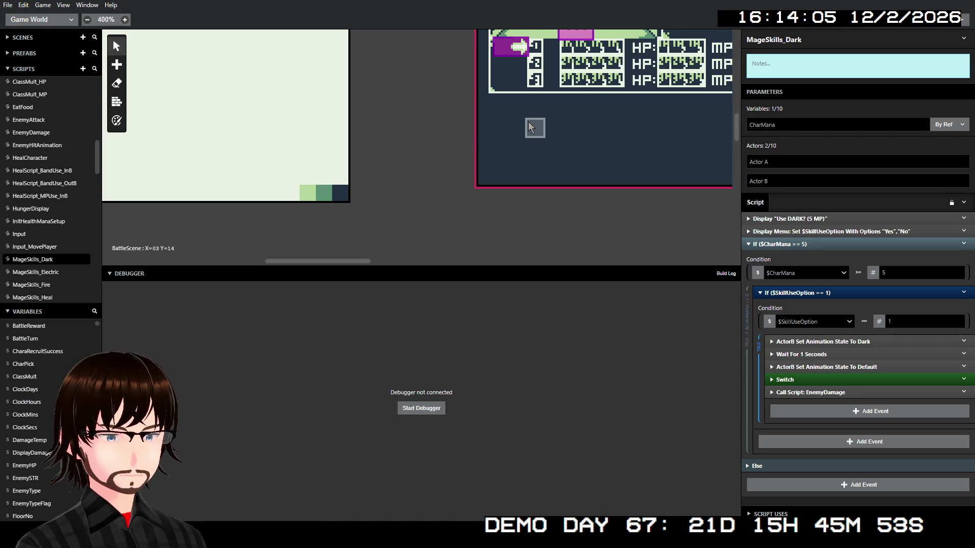
{"action": "scroll", "coordinate": [531, 126], "scroll_direction": "down", "scroll_amount": 2}
{"action": "scroll", "coordinate": [531, 127], "scroll_direction": "down", "scroll_amount": 1}
{"action": "scroll", "coordinate": [508, 127], "scroll_direction": "right", "scroll_amount": 2}
{"action": "scroll", "coordinate": [472, 128], "scroll_direction": "up", "scroll_amount": 2}
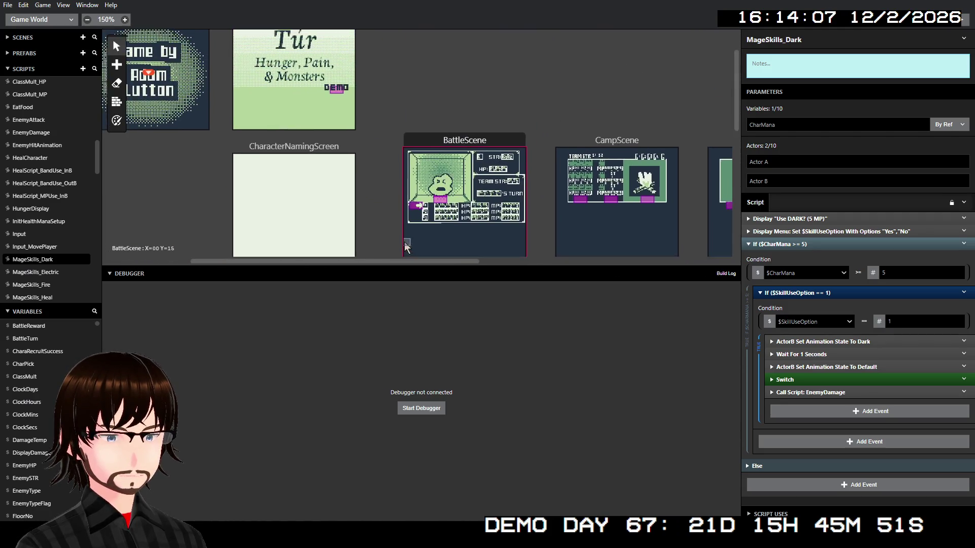
{"action": "scroll", "coordinate": [439, 130], "scroll_direction": "down", "scroll_amount": 2}
{"action": "scroll", "coordinate": [439, 129], "scroll_direction": "up", "scroll_amount": 3}
{"action": "scroll", "coordinate": [439, 130], "scroll_direction": "right", "scroll_amount": 2}
{"action": "scroll", "coordinate": [447, 121], "scroll_direction": "down", "scroll_amount": 2}
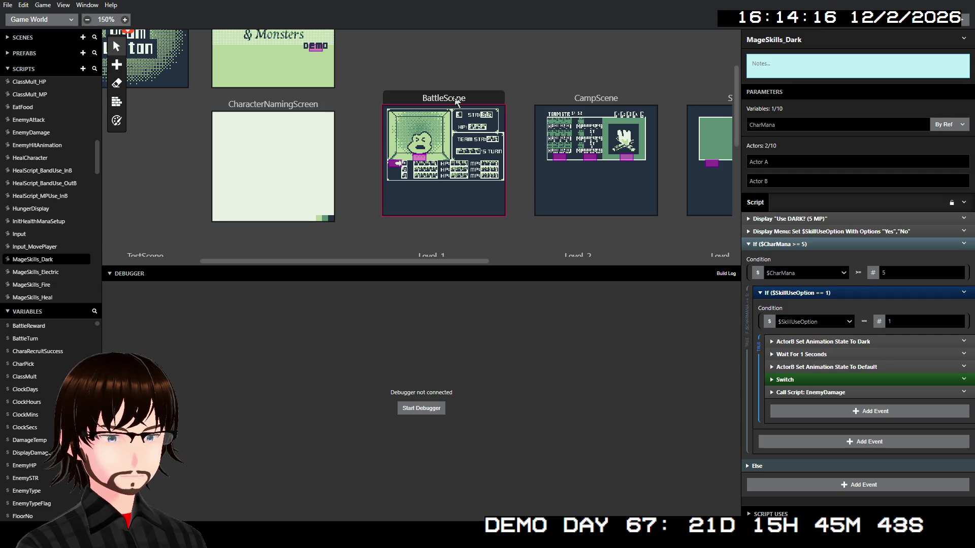
{"action": "left_click", "coordinate": [456, 101]}
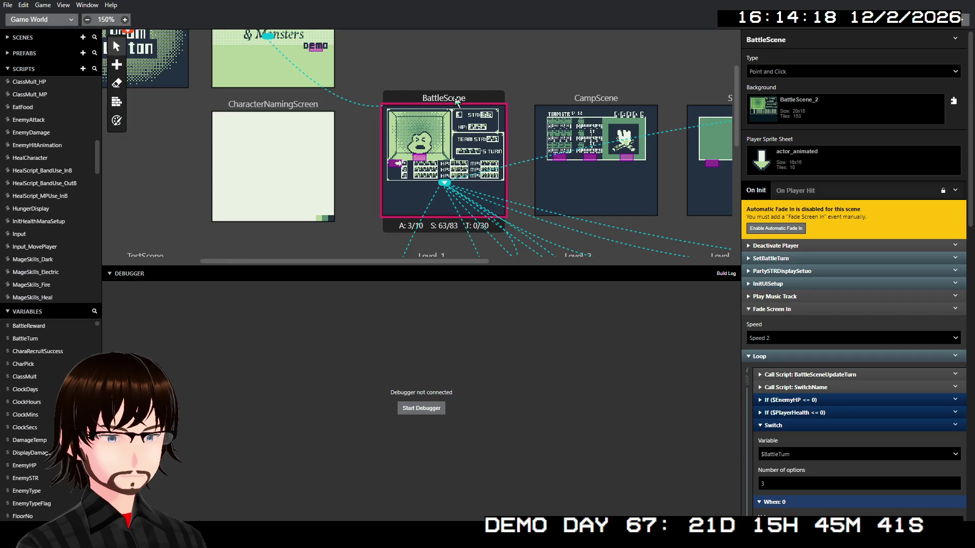
- Inspect Level_1's and then Level_2's On Init scripts, showing the StepsTillBattle loop
{"action": "scroll", "coordinate": [457, 101], "scroll_direction": "down", "scroll_amount": 5}
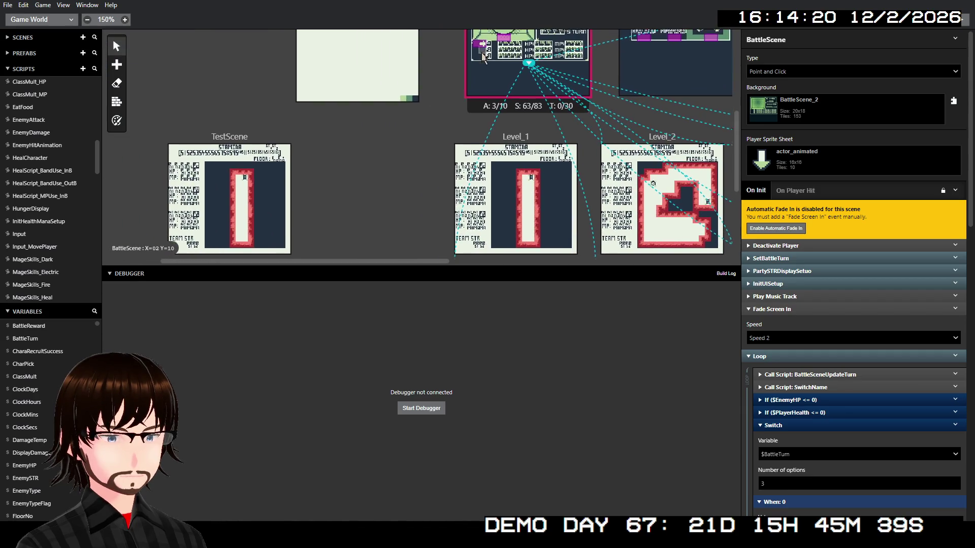
{"action": "scroll", "coordinate": [443, 144], "scroll_direction": "up", "scroll_amount": 2}
{"action": "scroll", "coordinate": [443, 145], "scroll_direction": "up", "scroll_amount": 1}
{"action": "scroll", "coordinate": [443, 145], "scroll_direction": "right", "scroll_amount": 2}
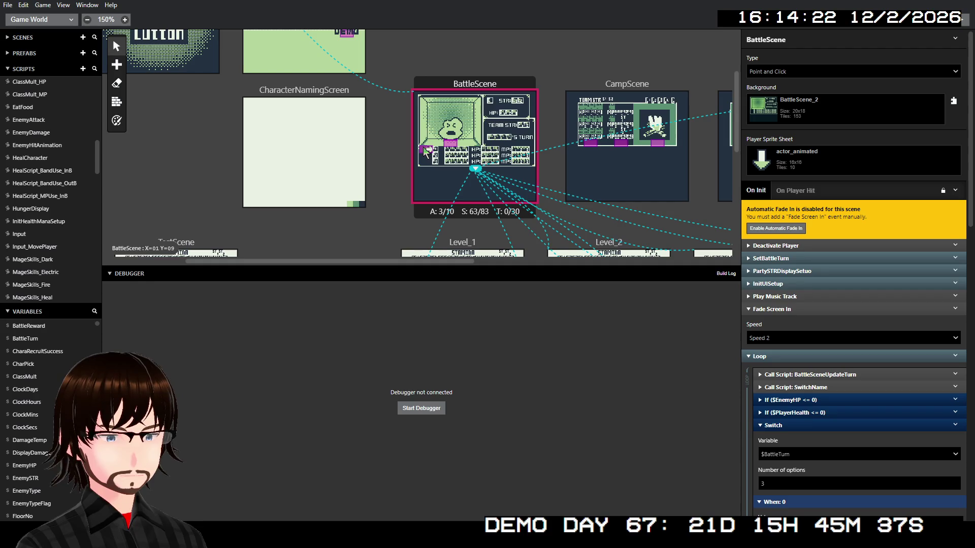
{"action": "scroll", "coordinate": [426, 148], "scroll_direction": "right", "scroll_amount": 2}
{"action": "scroll", "coordinate": [423, 148], "scroll_direction": "right", "scroll_amount": 3}
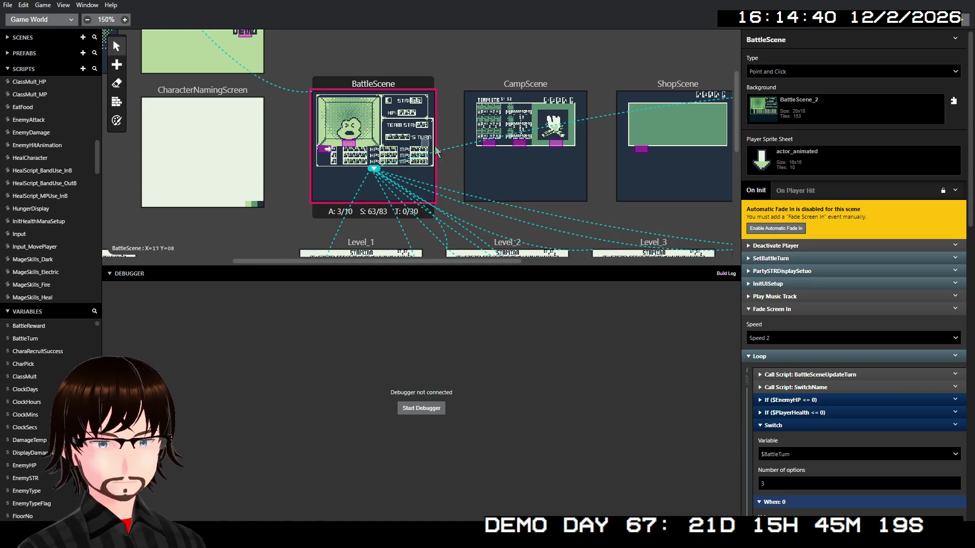
{"action": "scroll", "coordinate": [443, 219], "scroll_direction": "down", "scroll_amount": 1}
{"action": "scroll", "coordinate": [443, 220], "scroll_direction": "down", "scroll_amount": 3}
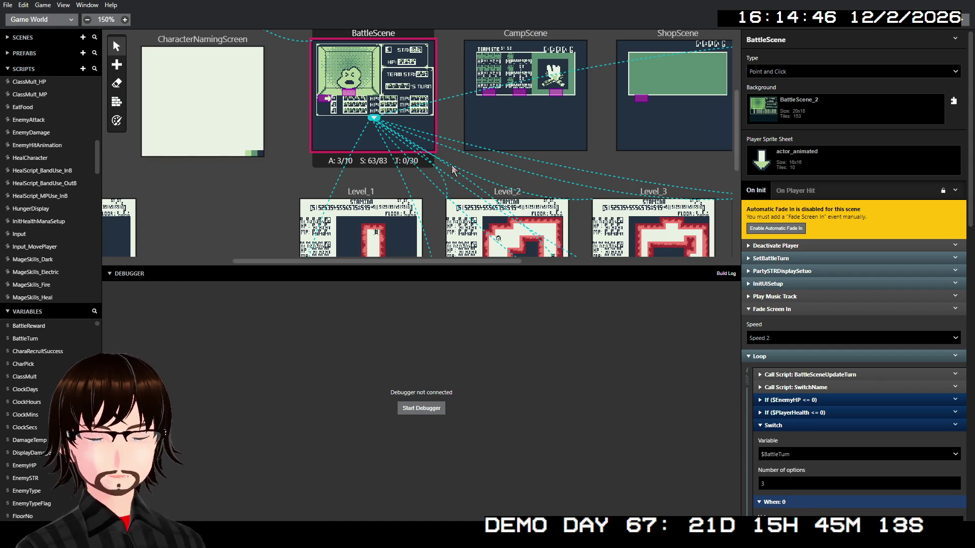
{"action": "left_click", "coordinate": [385, 189]}
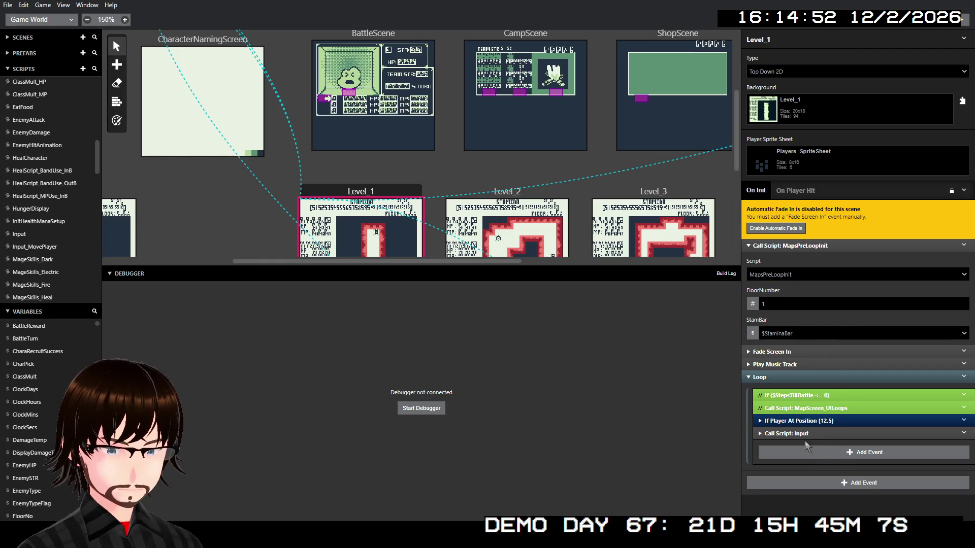
{"action": "left_click", "coordinate": [519, 190]}
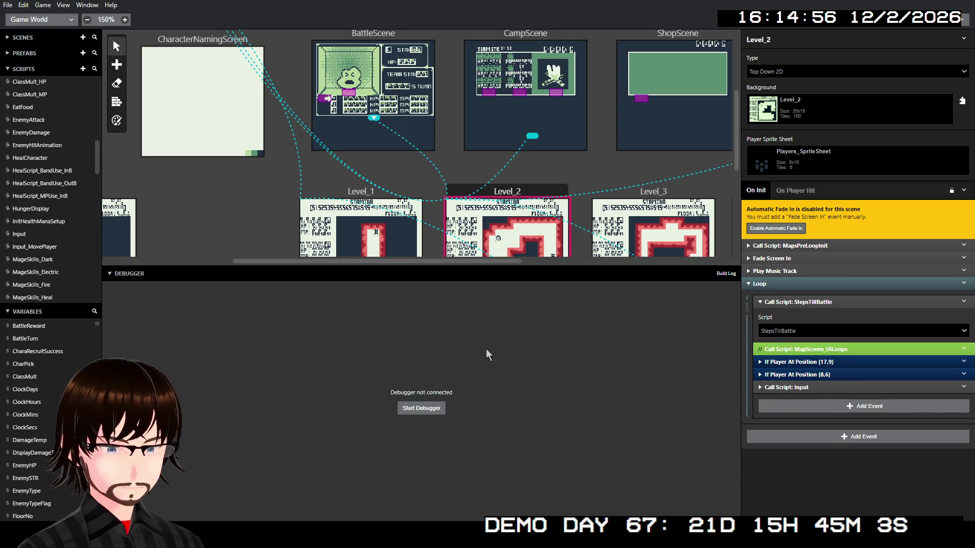
{"action": "scroll", "coordinate": [64, 195], "scroll_direction": "down", "scroll_amount": 2}
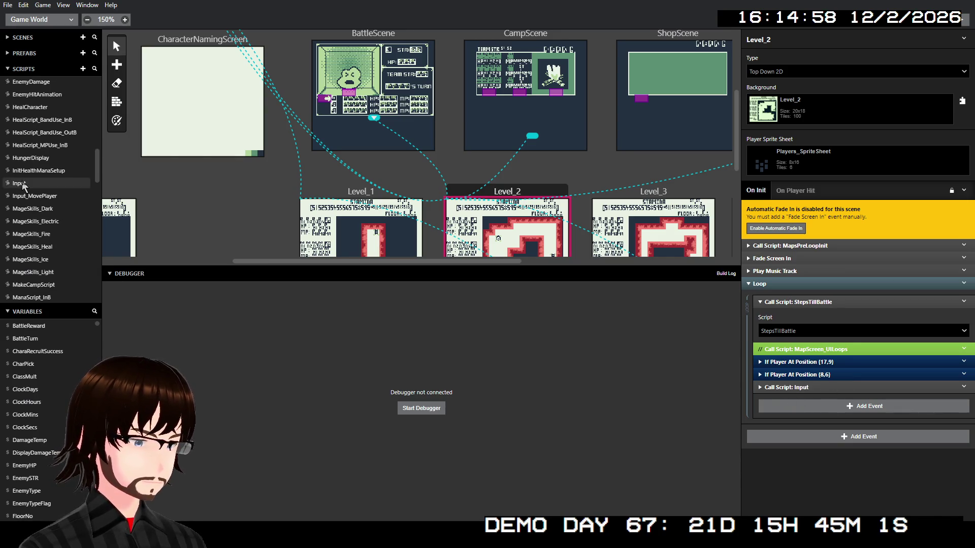
- In the Input script's When: 4 branch, insert Remove All From Scene Stack before Store Current Scene On Stack
{"action": "left_click", "coordinate": [23, 182]}
{"action": "scroll", "coordinate": [843, 285], "scroll_direction": "down", "scroll_amount": 15}
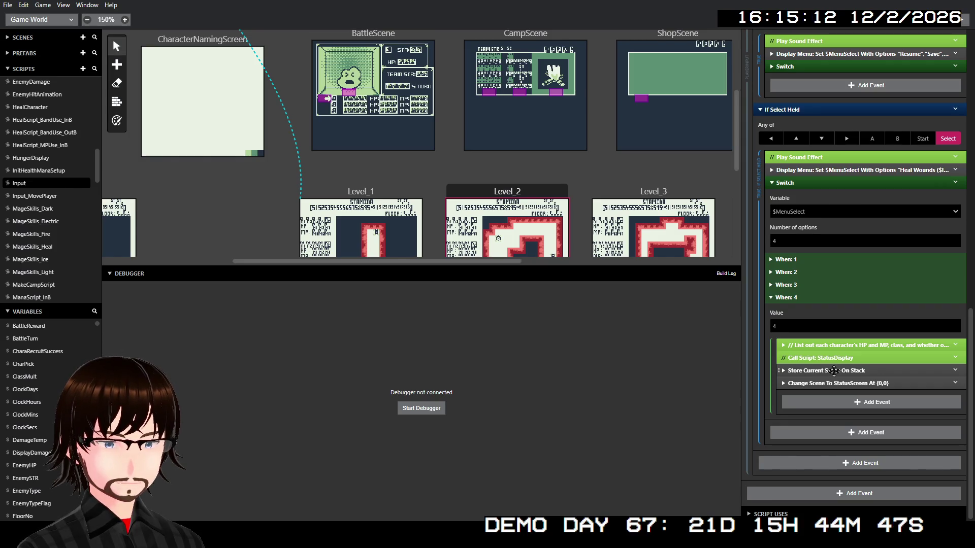
{"action": "right_click", "coordinate": [834, 372]}
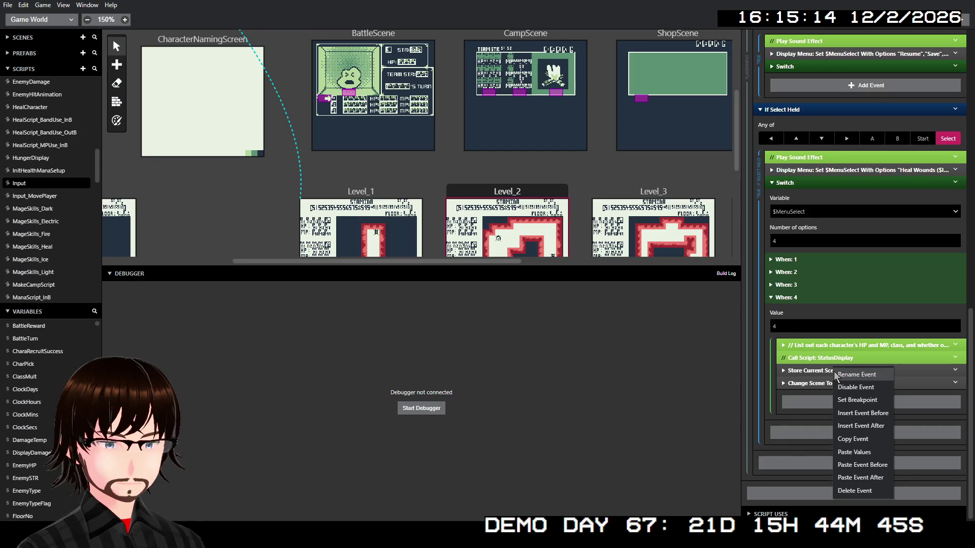
{"action": "left_click", "coordinate": [872, 418]}
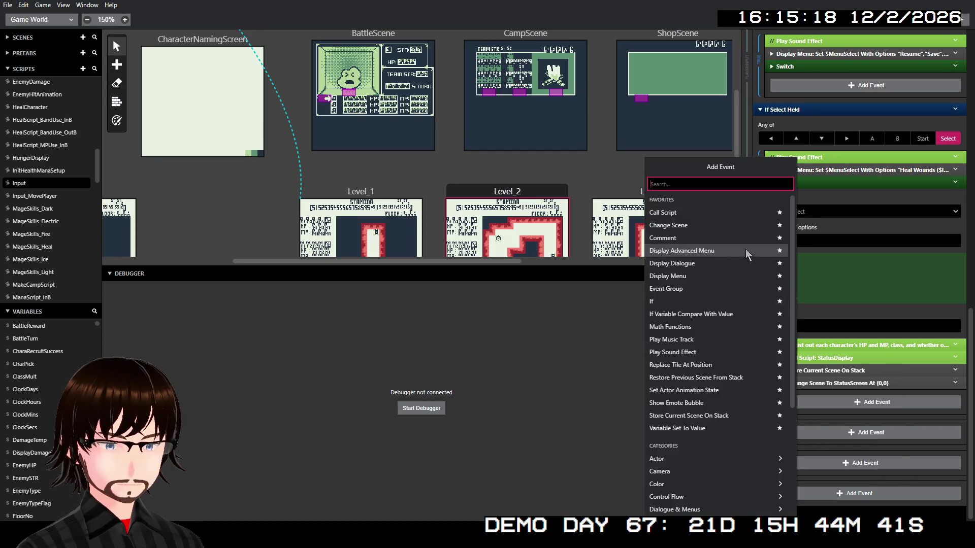
{"action": "scroll", "coordinate": [738, 349], "scroll_direction": "down", "scroll_amount": 1}
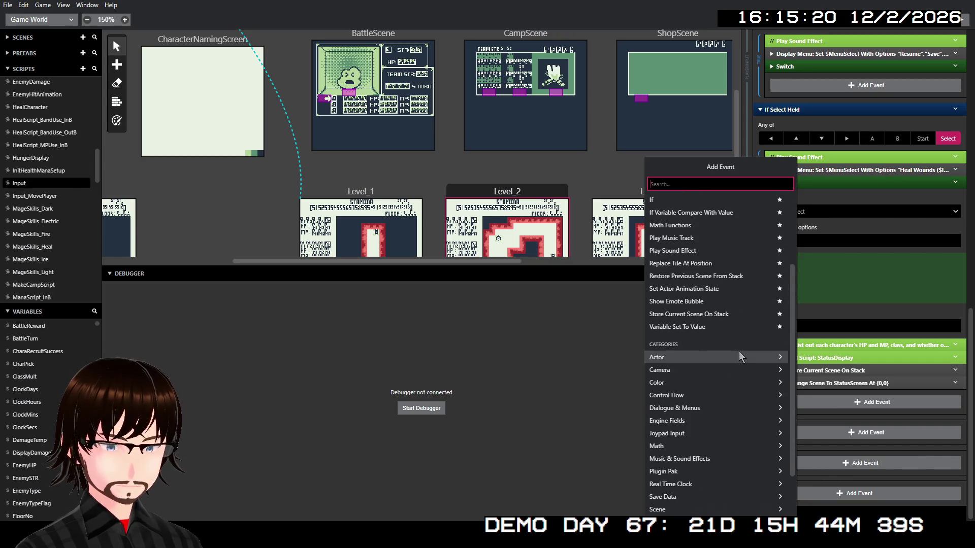
{"action": "scroll", "coordinate": [733, 406], "scroll_direction": "down", "scroll_amount": 2}
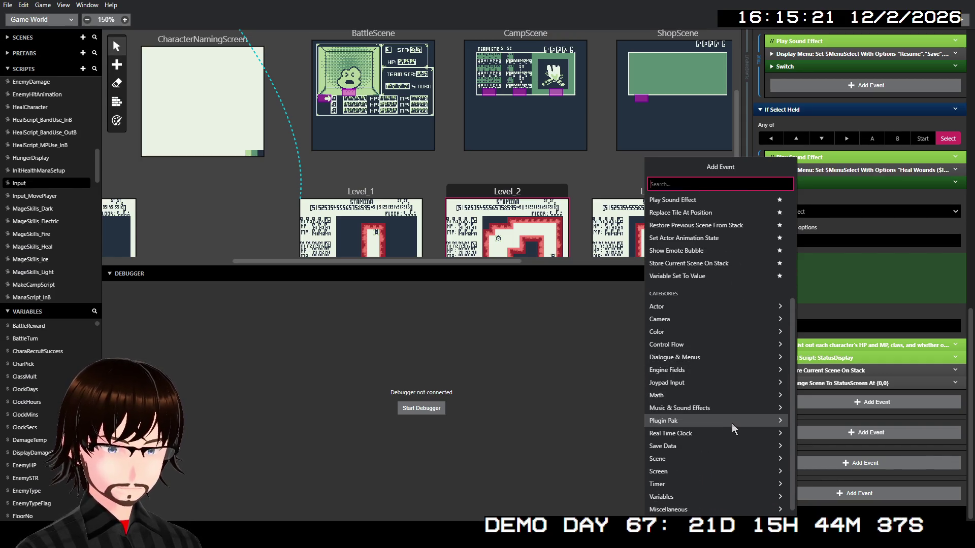
{"action": "left_click", "coordinate": [709, 457]}
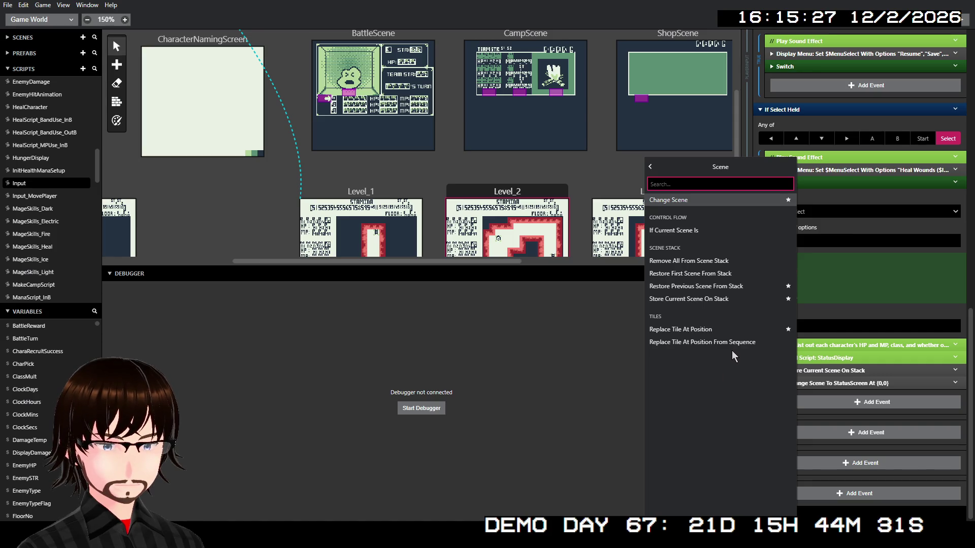
{"action": "left_click", "coordinate": [736, 263]}
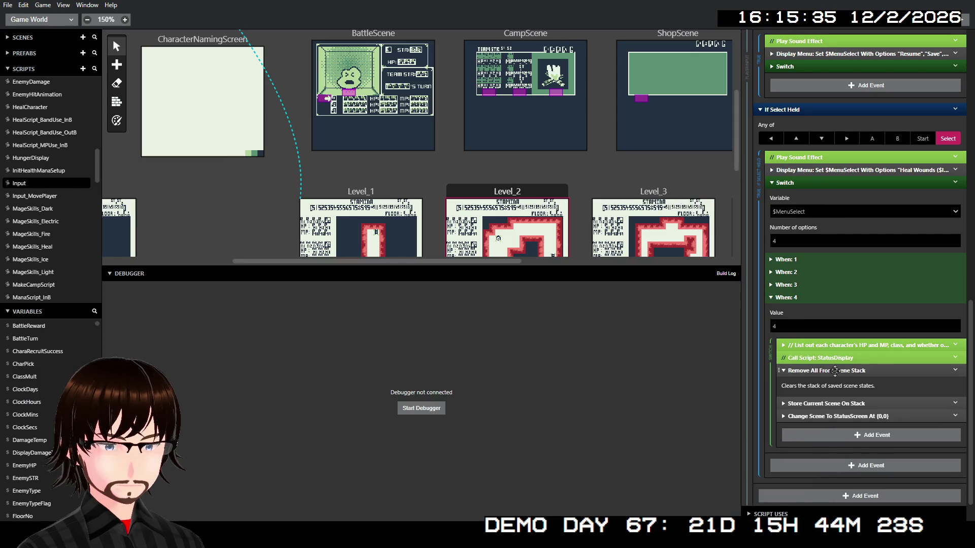
{"action": "left_click", "coordinate": [835, 371]}
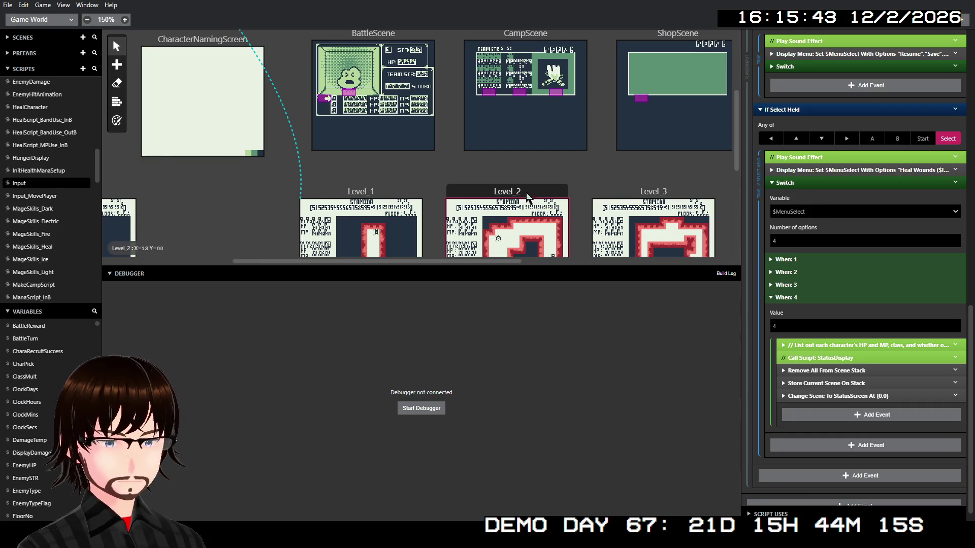
- Open StepsTillBattle, expand its Store Current Scene and Change Scene events, and undo a mistaken paste
{"action": "left_click", "coordinate": [527, 198]}
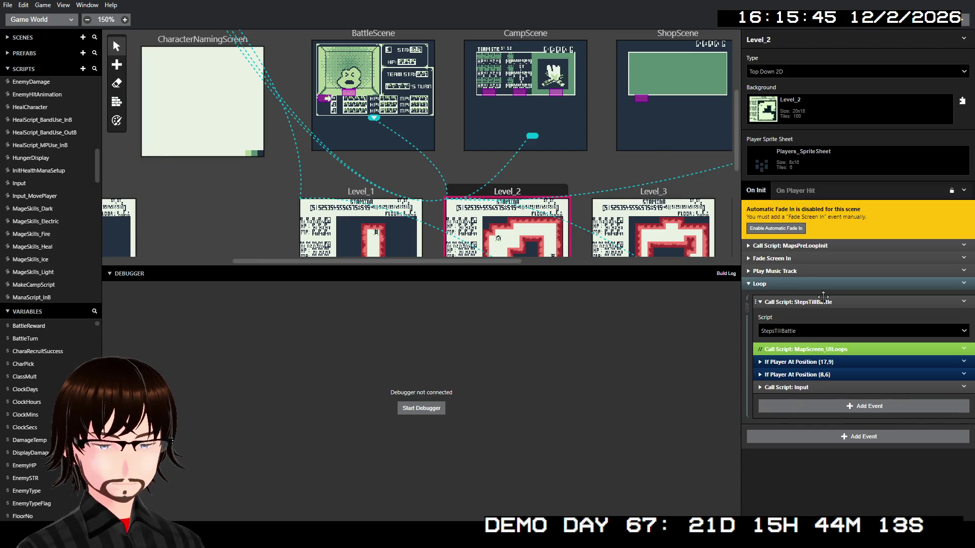
{"action": "scroll", "coordinate": [49, 215], "scroll_direction": "down", "scroll_amount": 10}
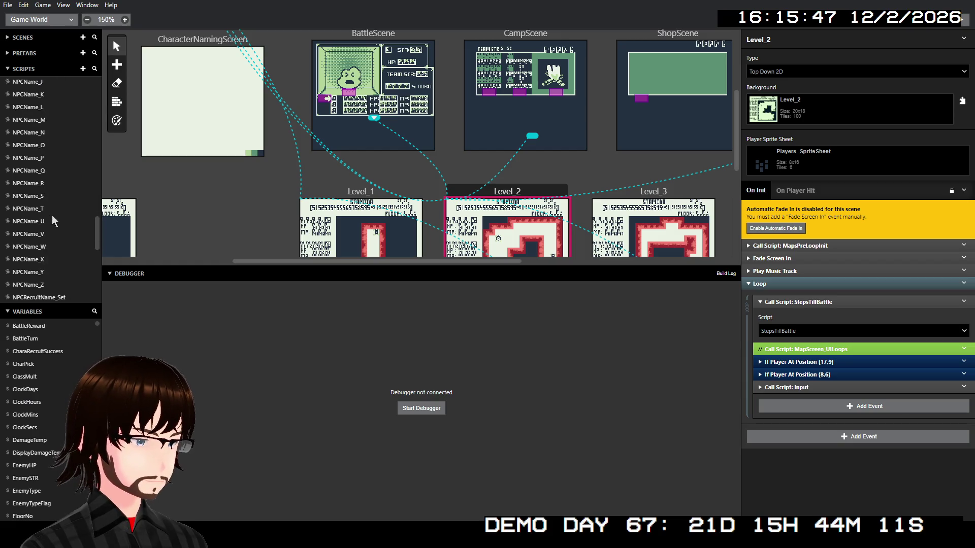
{"action": "scroll", "coordinate": [59, 203], "scroll_direction": "down", "scroll_amount": 2}
{"action": "left_click", "coordinate": [30, 246]}
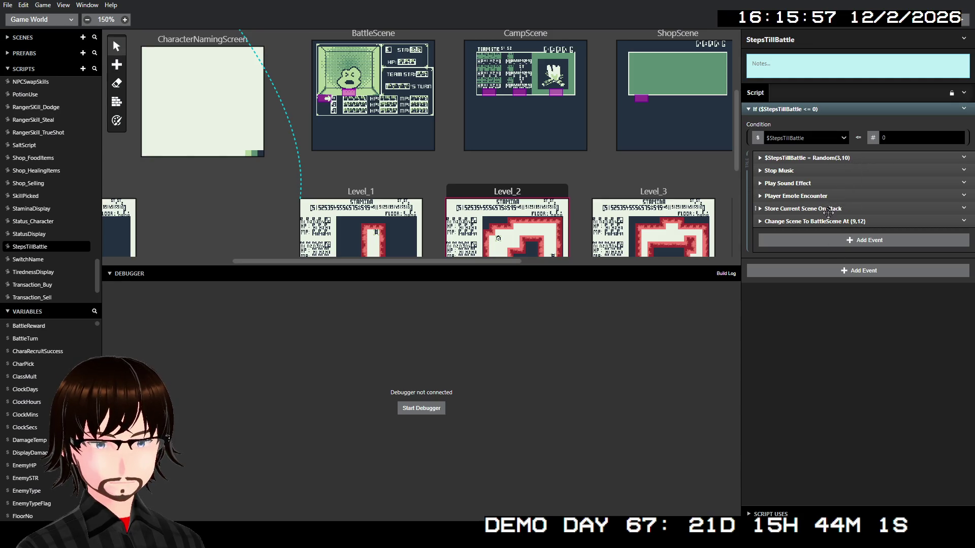
{"action": "left_click", "coordinate": [826, 209]}
{"action": "left_click", "coordinate": [834, 241]}
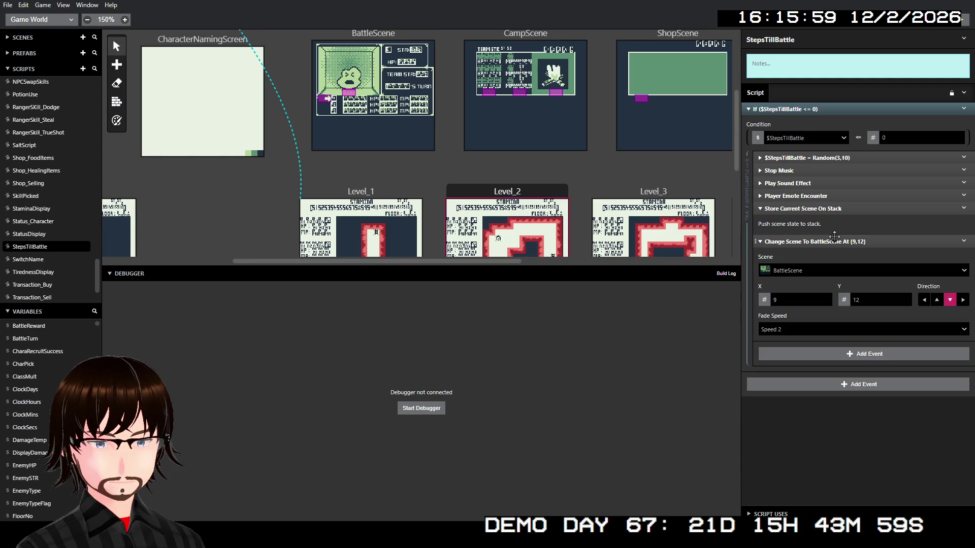
{"action": "left_click", "coordinate": [964, 209]}
{"action": "left_click", "coordinate": [960, 316]}
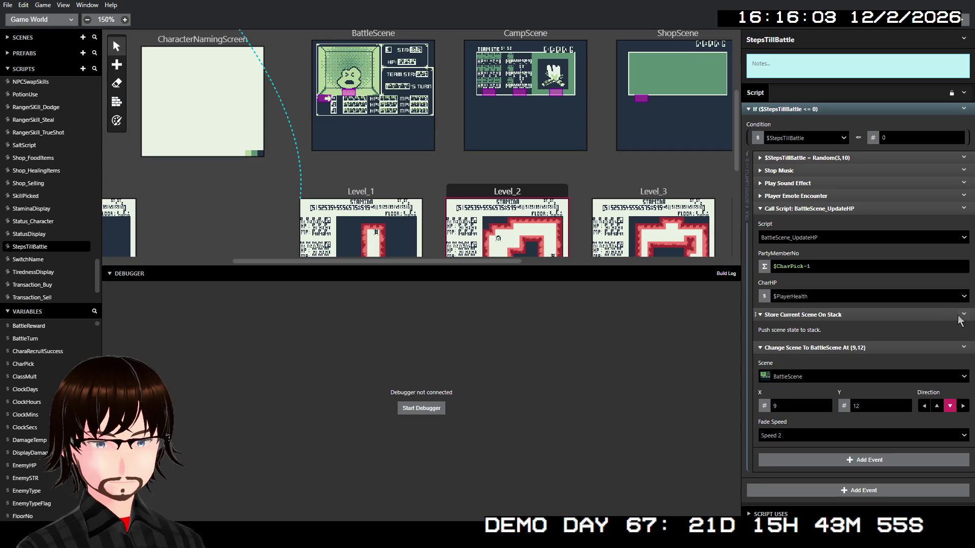
{"action": "key", "text": "ctrl+z"}
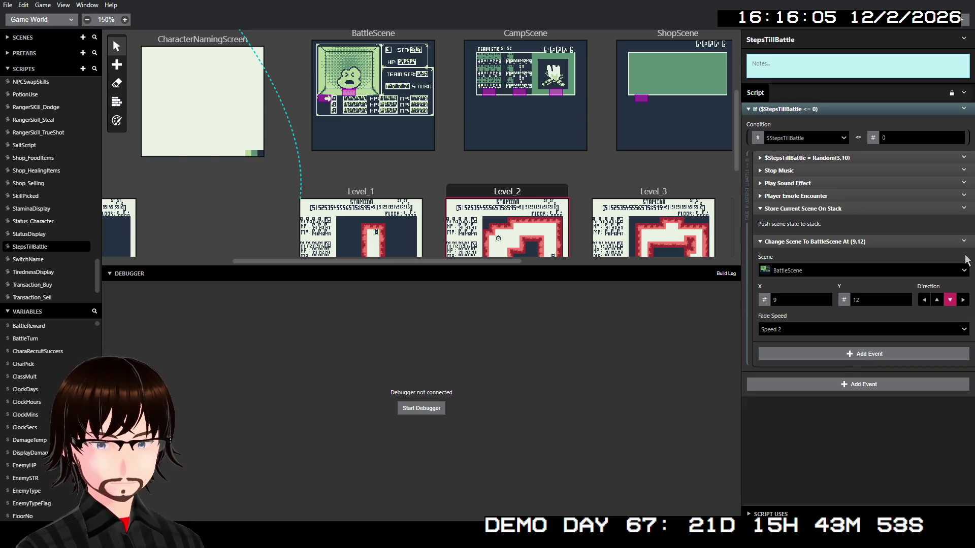
- Insert Remove All From Scene Stack before Store Current Scene On Stack and collapse all three events
{"action": "left_click", "coordinate": [964, 209]}
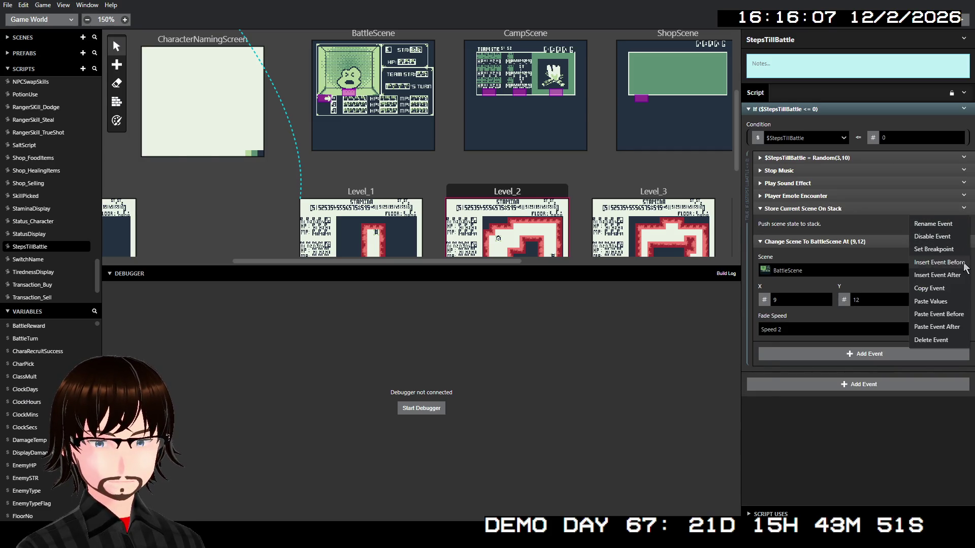
{"action": "left_click", "coordinate": [937, 264]}
{"action": "scroll", "coordinate": [696, 465], "scroll_direction": "down", "scroll_amount": 1}
{"action": "scroll", "coordinate": [696, 465], "scroll_direction": "down", "scroll_amount": 3}
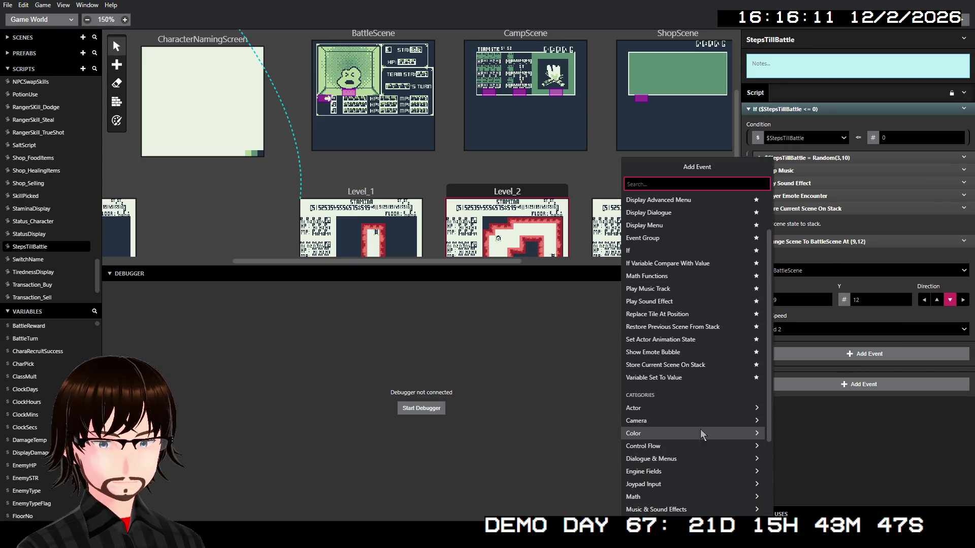
{"action": "scroll", "coordinate": [691, 457], "scroll_direction": "down", "scroll_amount": 8}
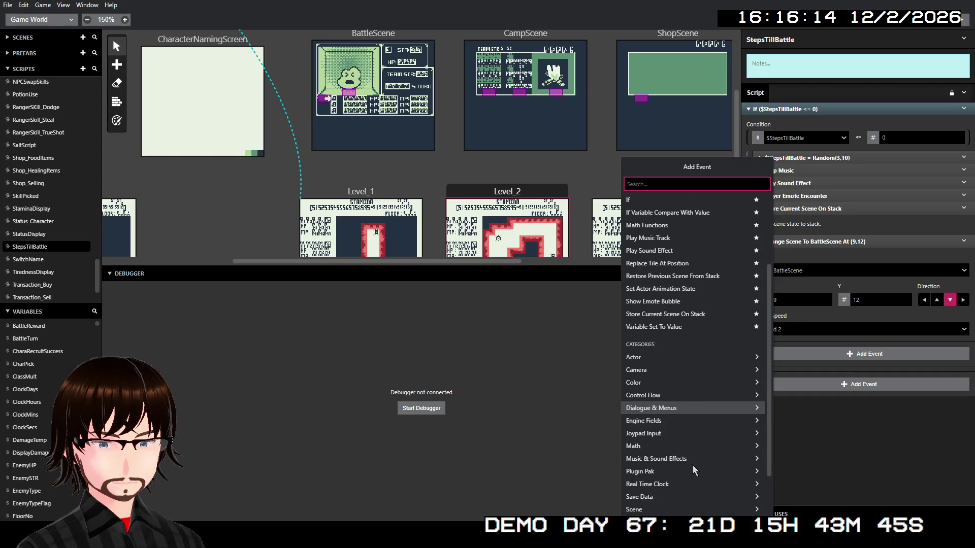
{"action": "left_click", "coordinate": [677, 458]}
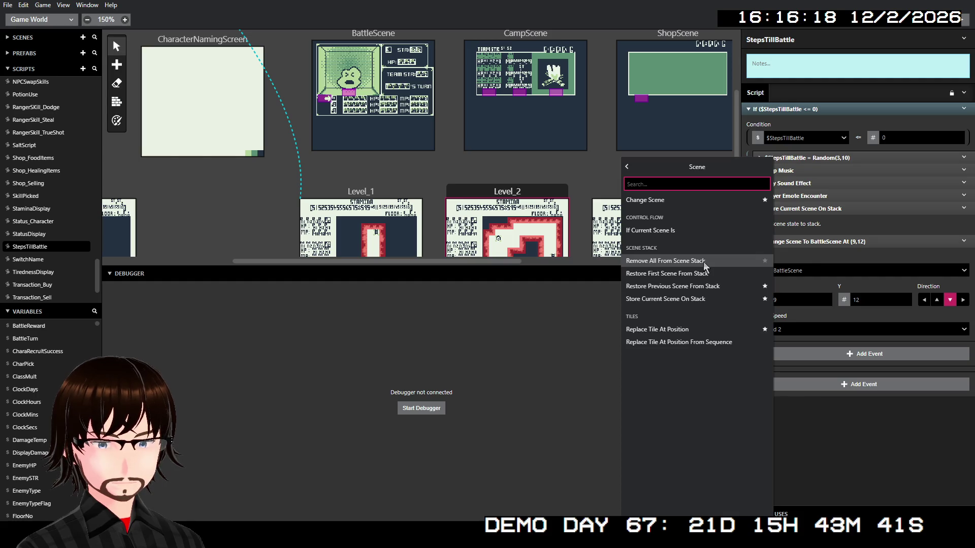
{"action": "left_click", "coordinate": [704, 263]}
{"action": "left_click", "coordinate": [863, 209]}
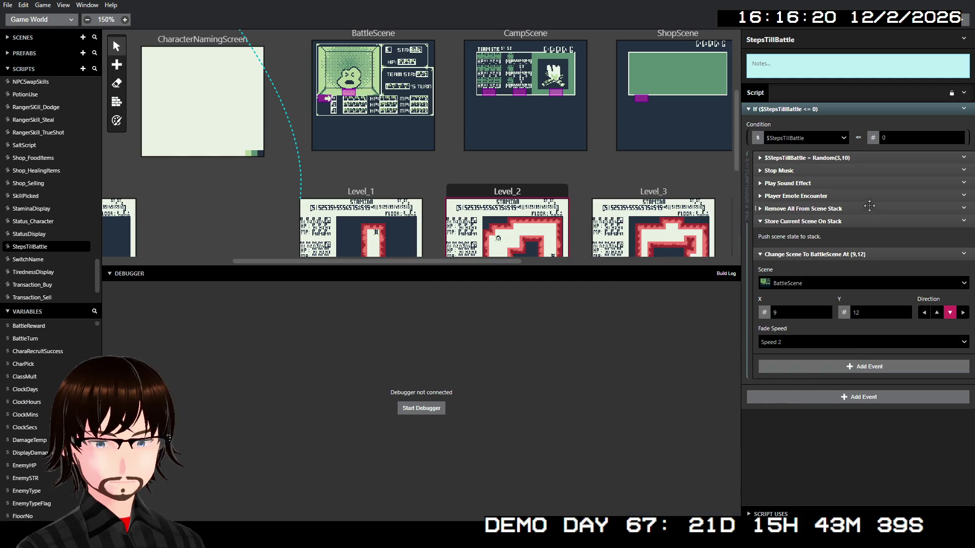
{"action": "left_click", "coordinate": [853, 222]}
{"action": "left_click", "coordinate": [854, 234]}
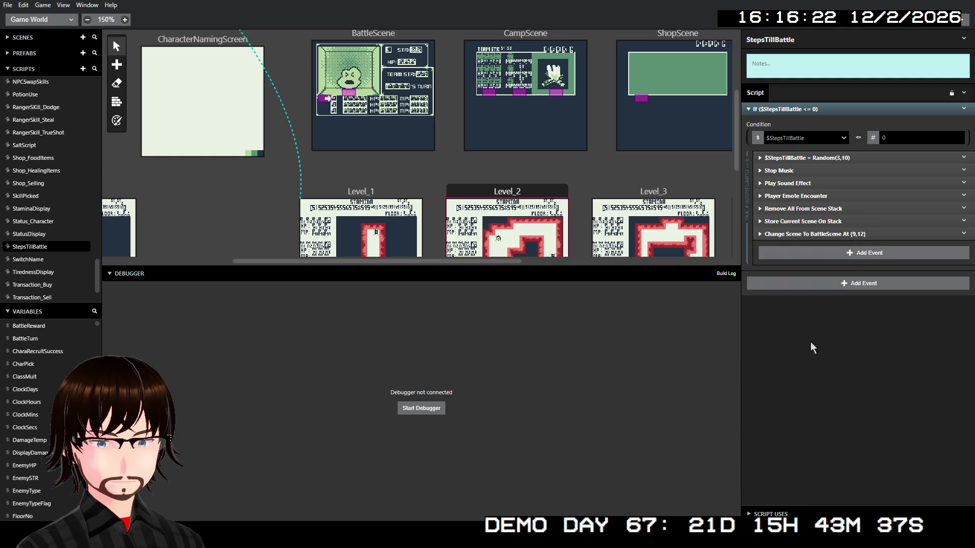
{"action": "left_click", "coordinate": [848, 288]}
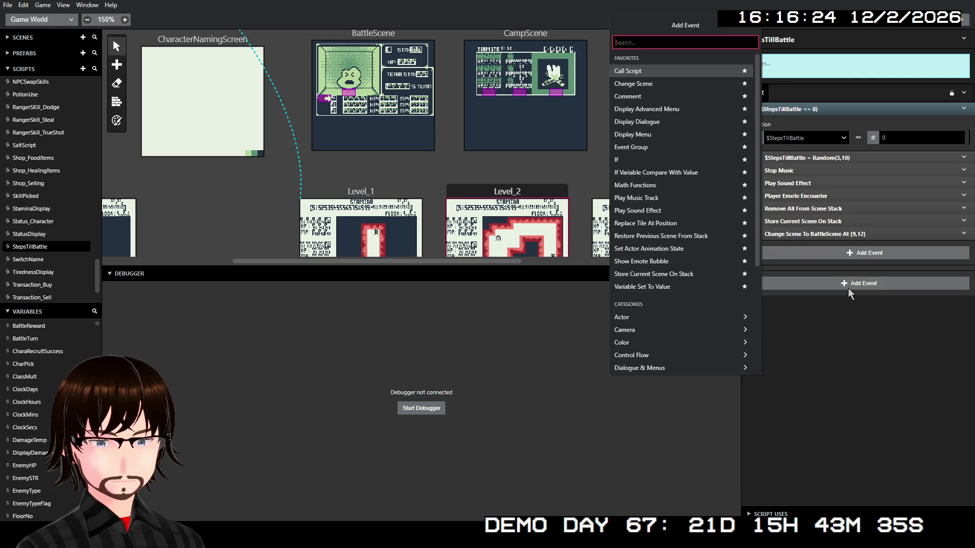
- Browse the Variables, Screen, Engine Fields, Plugin Pak, Real Time Clock, Timer and Camera event categories
{"action": "scroll", "coordinate": [680, 279], "scroll_direction": "down", "scroll_amount": 5}
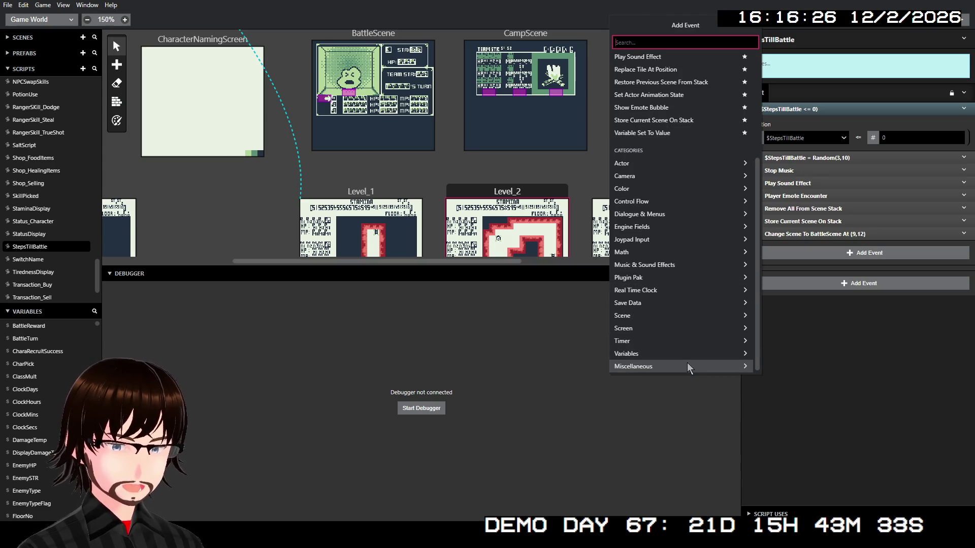
{"action": "left_click", "coordinate": [699, 354]}
{"action": "scroll", "coordinate": [703, 280], "scroll_direction": "down", "scroll_amount": 3}
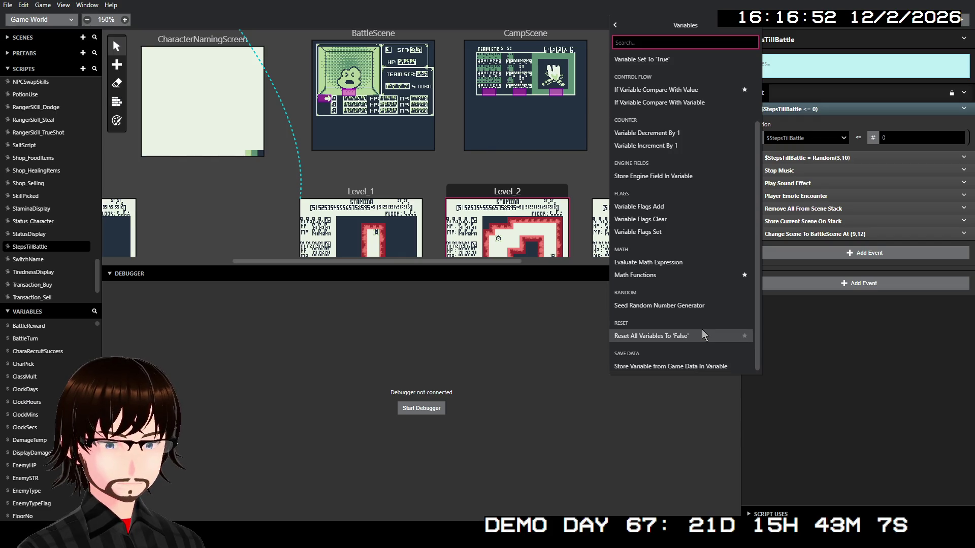
{"action": "scroll", "coordinate": [706, 330], "scroll_direction": "up", "scroll_amount": 3}
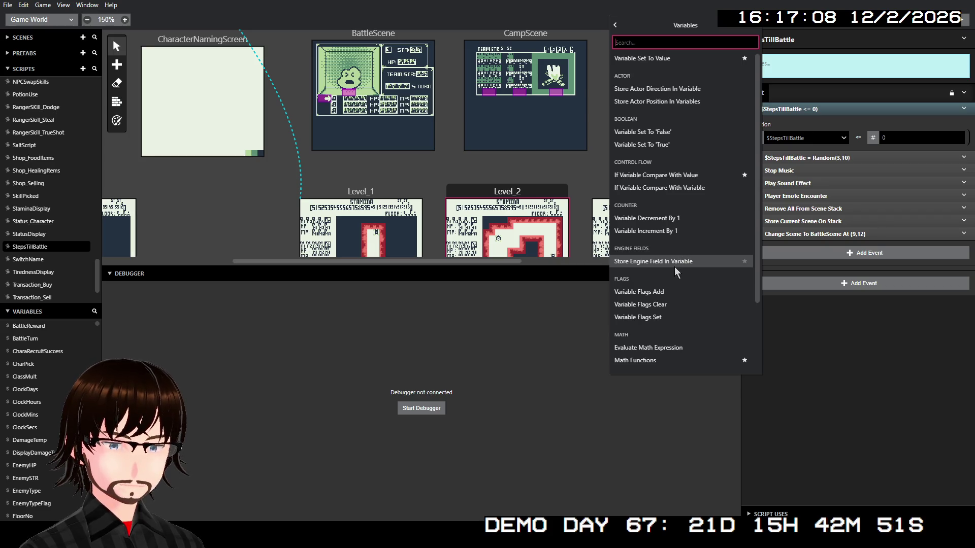
{"action": "scroll", "coordinate": [673, 276], "scroll_direction": "down", "scroll_amount": 2}
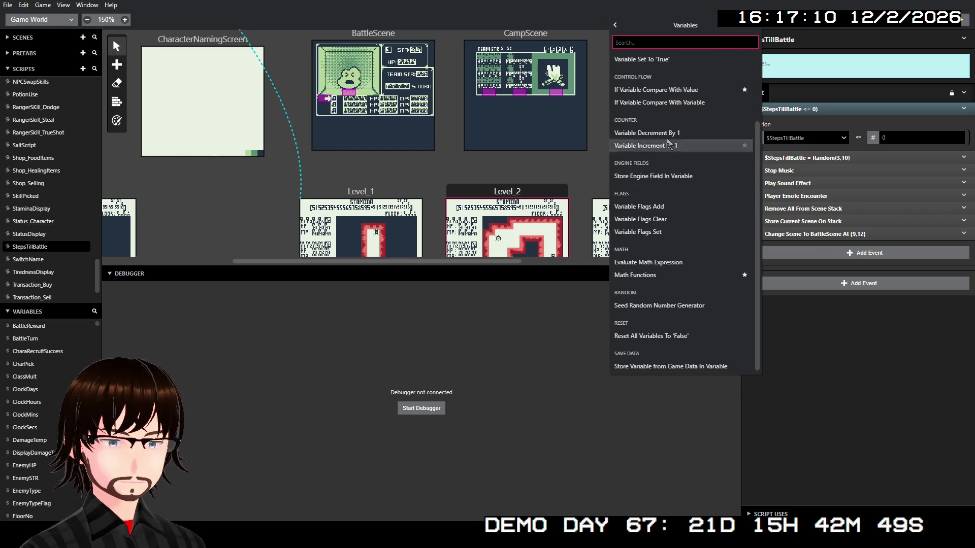
{"action": "left_click", "coordinate": [614, 27]}
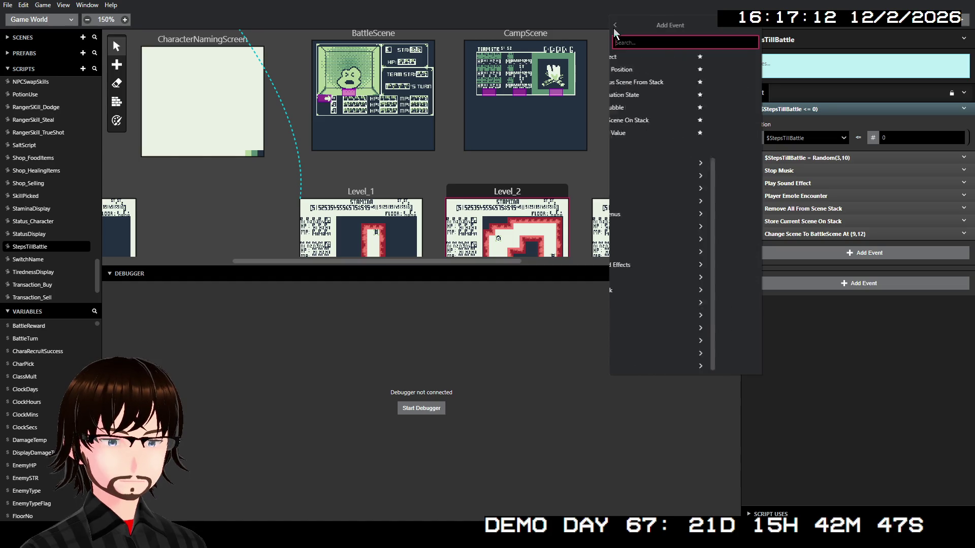
{"action": "left_click", "coordinate": [696, 330]}
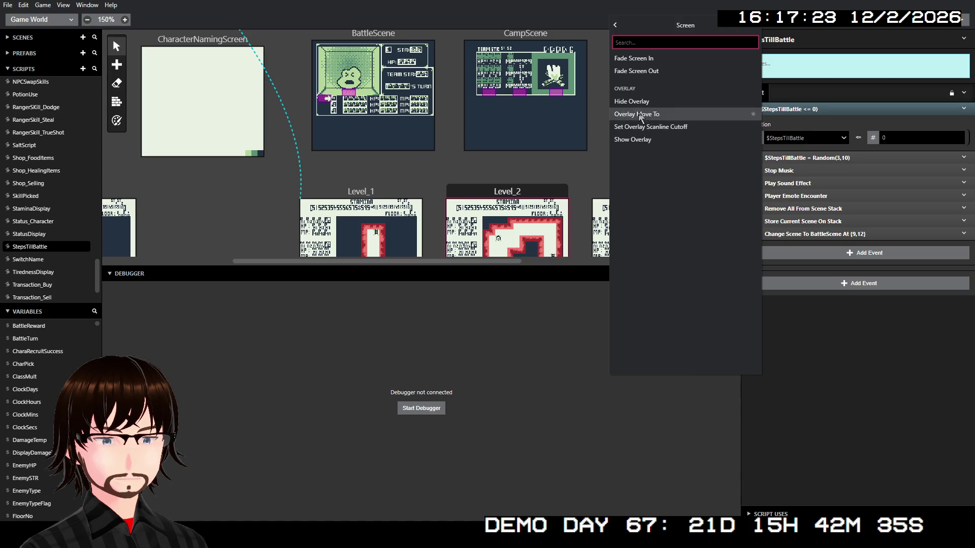
{"action": "left_click", "coordinate": [614, 25]}
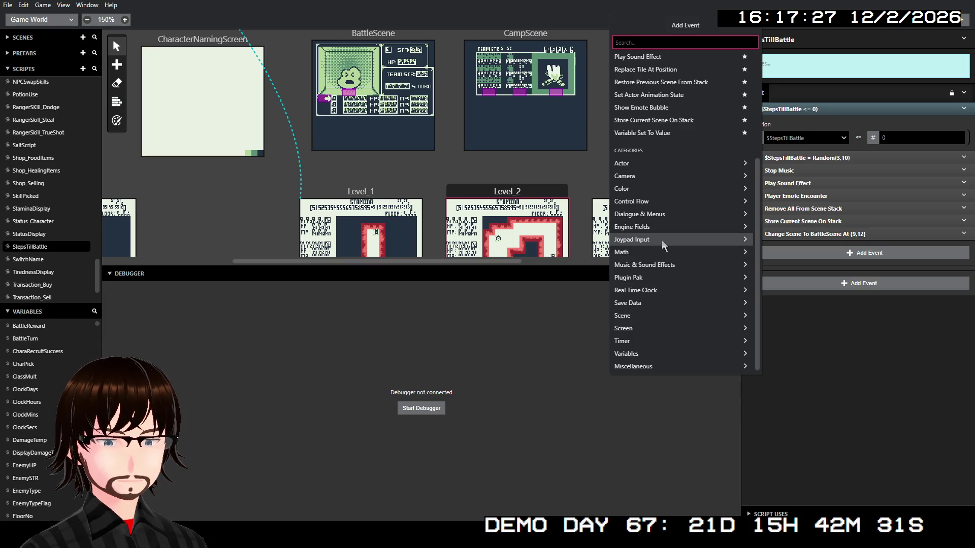
{"action": "left_click", "coordinate": [662, 225]}
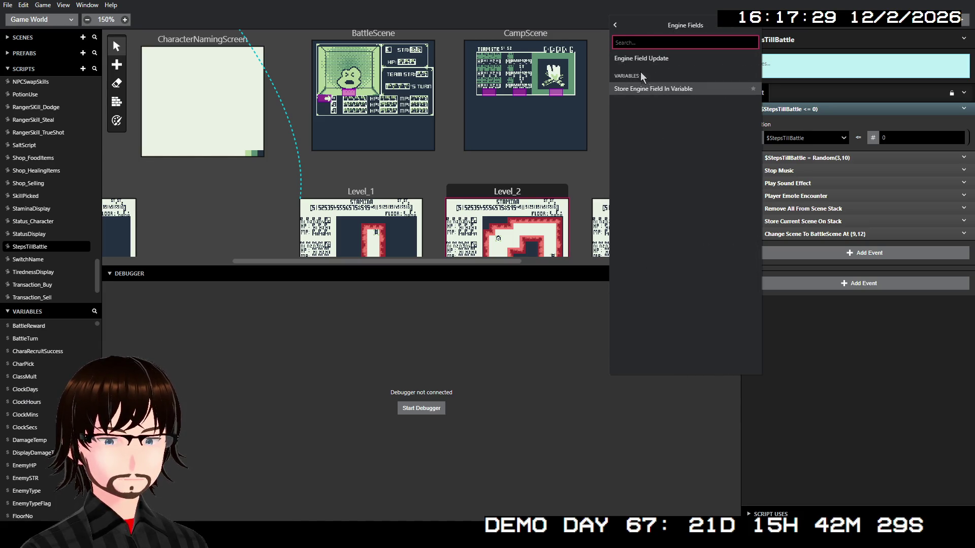
{"action": "left_click", "coordinate": [614, 26]}
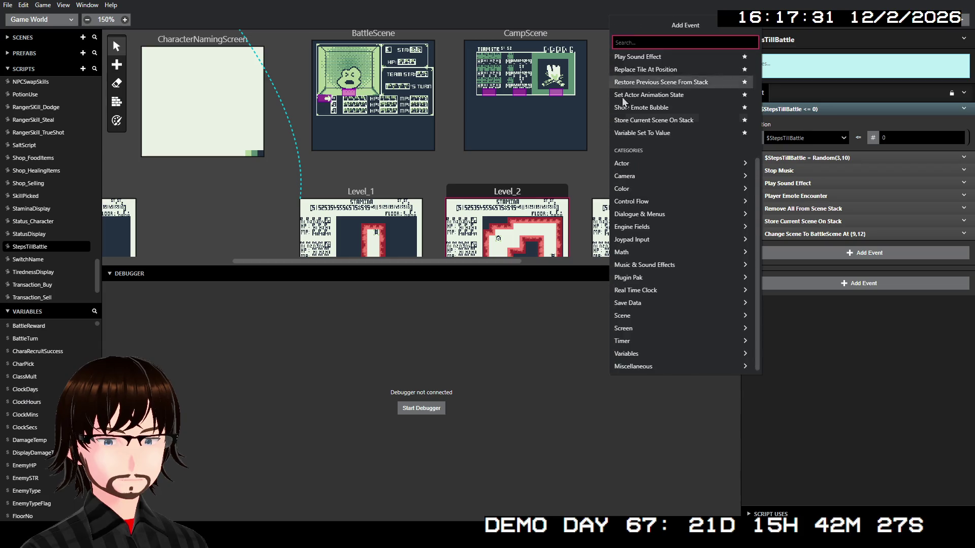
{"action": "left_click", "coordinate": [675, 283]}
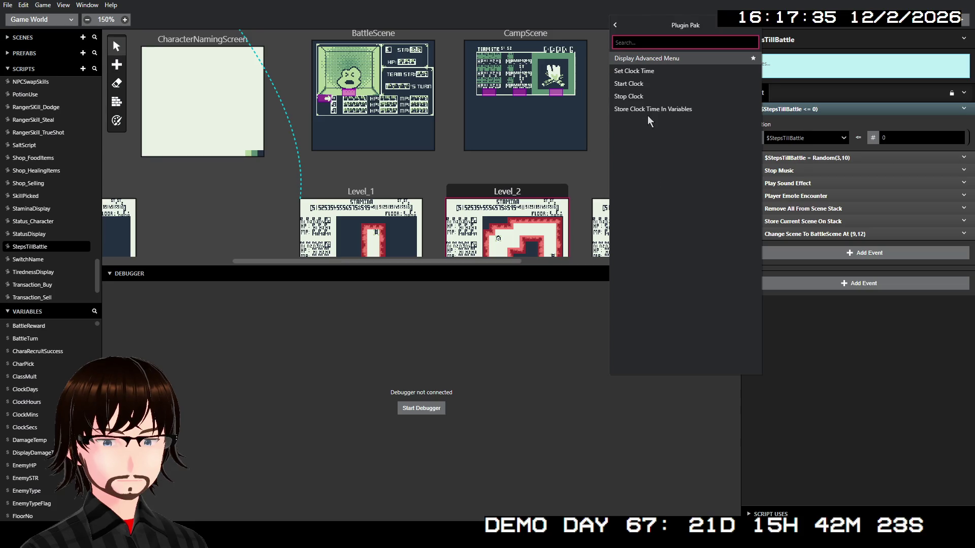
{"action": "left_click", "coordinate": [613, 25]}
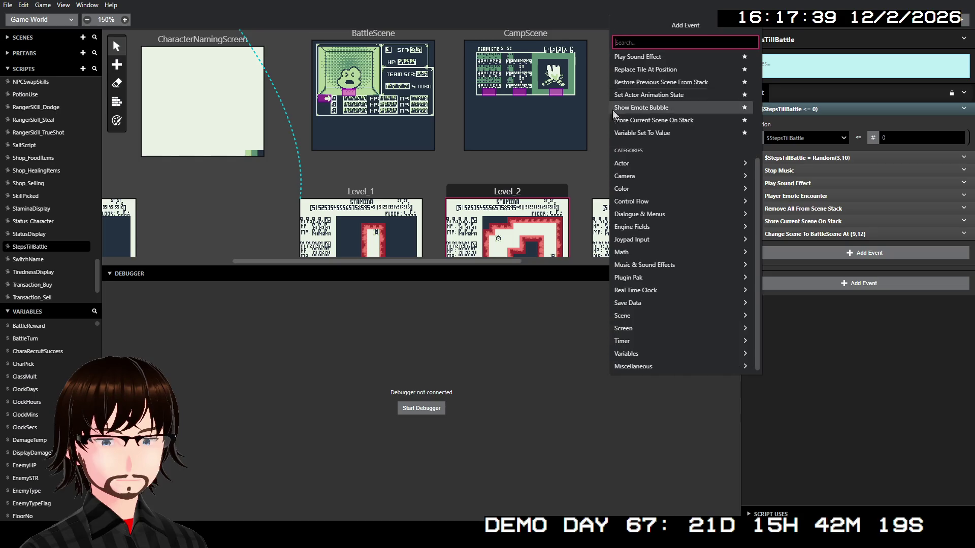
{"action": "left_click", "coordinate": [656, 293]}
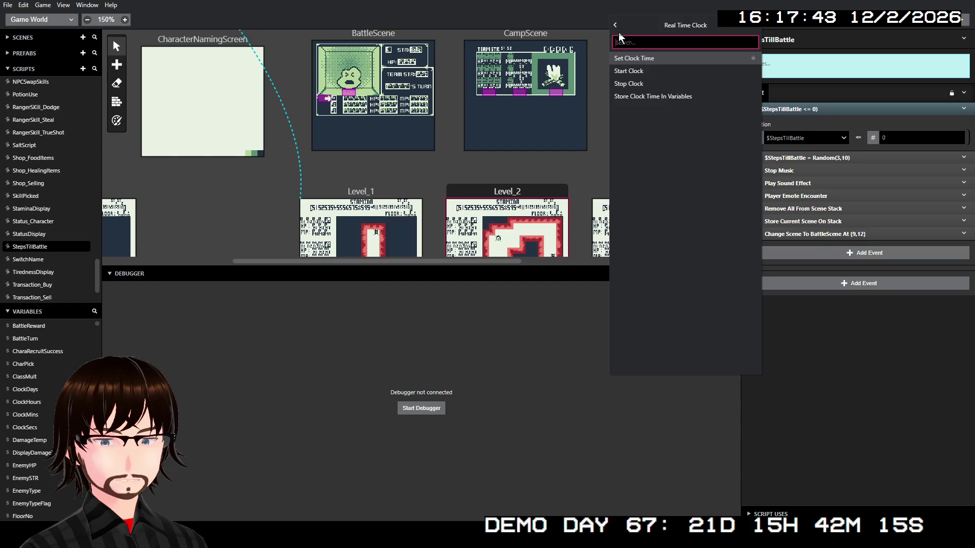
{"action": "left_click", "coordinate": [615, 25]}
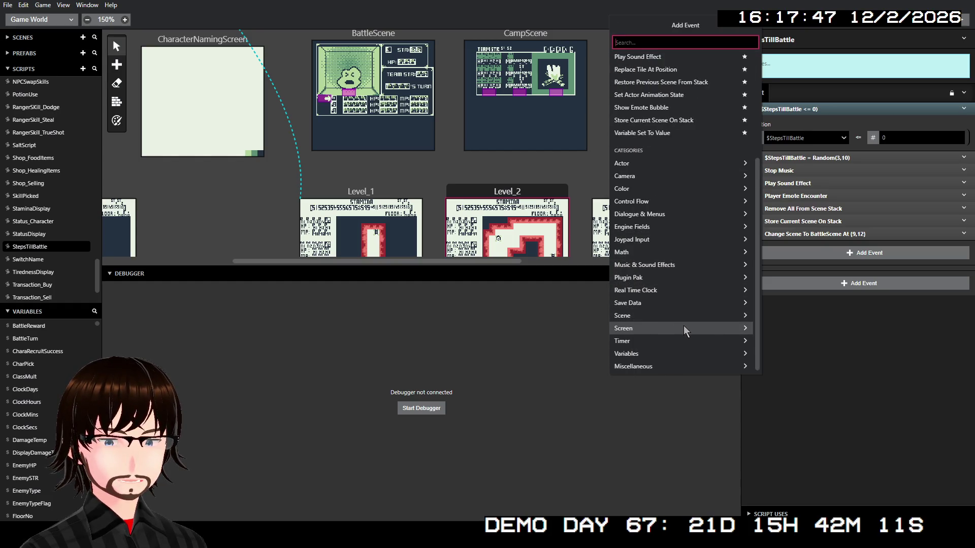
{"action": "left_click", "coordinate": [683, 341]}
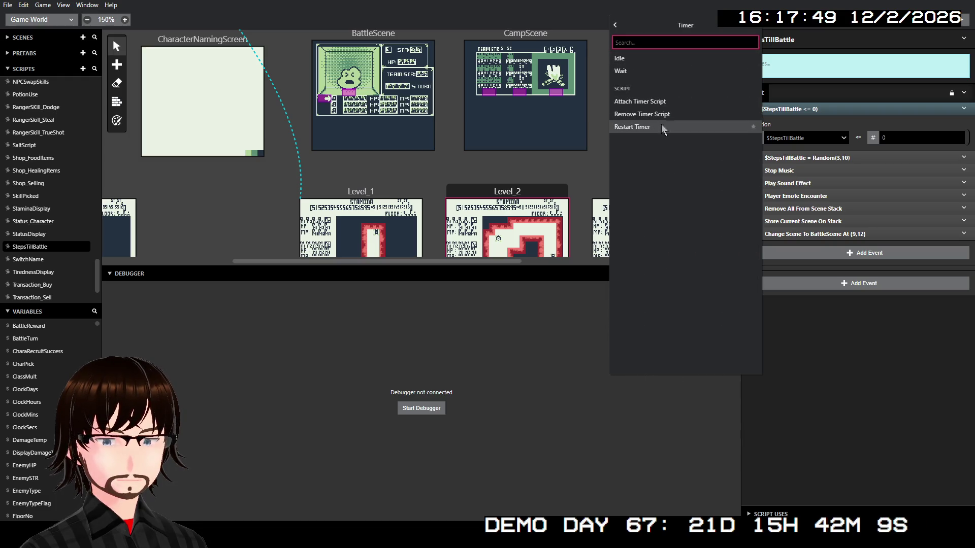
{"action": "left_click", "coordinate": [613, 26]}
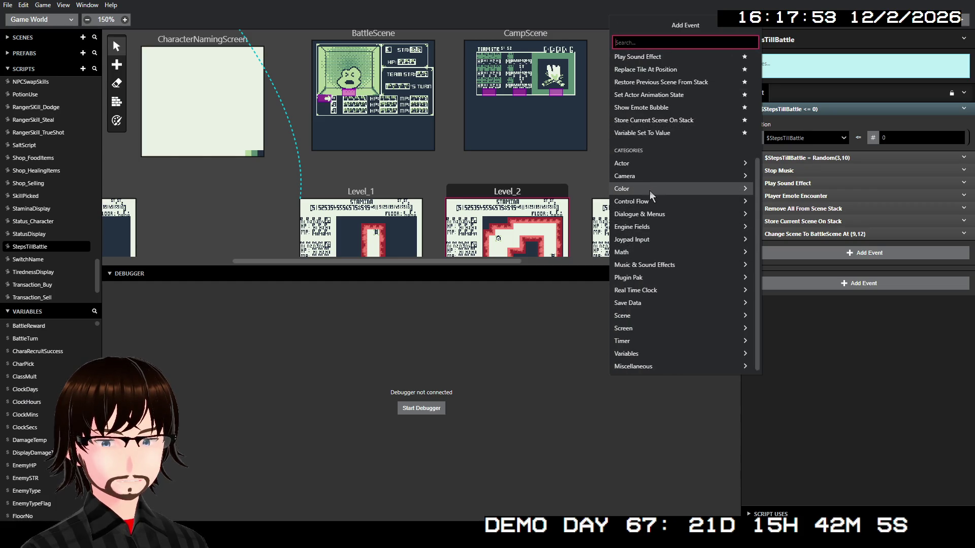
{"action": "left_click", "coordinate": [649, 175]}
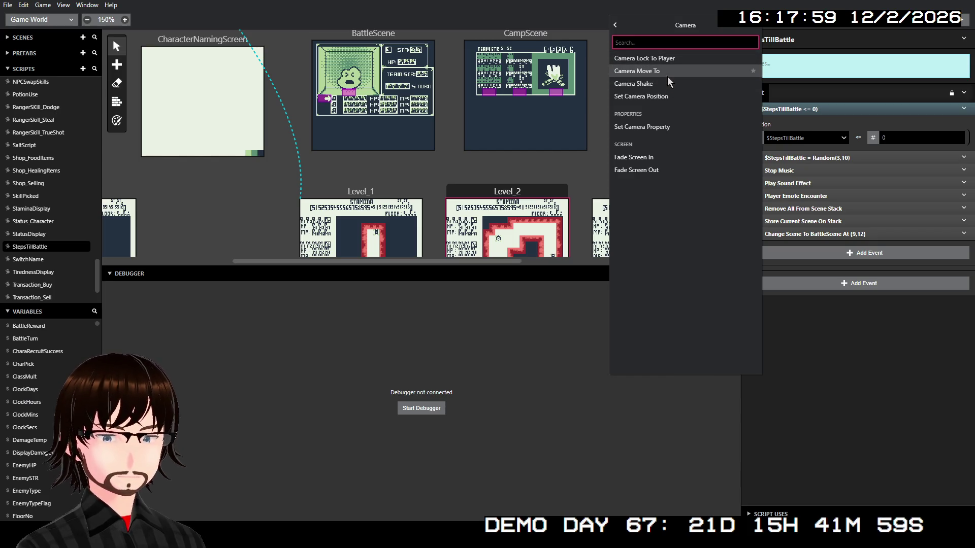
{"action": "left_click", "coordinate": [615, 26]}
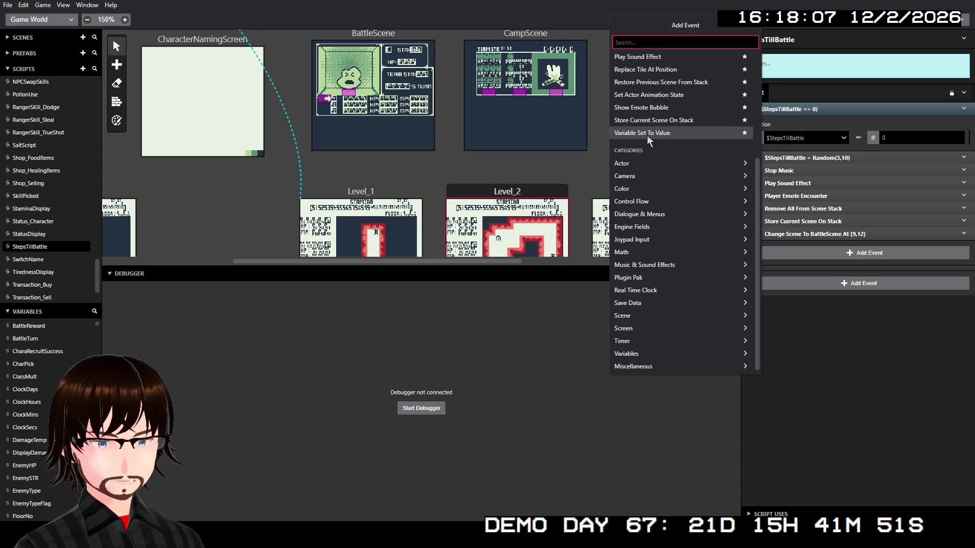
- Search the event list for 'ram' and 'vra', then close it without adding anything
{"action": "scroll", "coordinate": [681, 152], "scroll_direction": "up", "scroll_amount": 2}
{"action": "scroll", "coordinate": [681, 152], "scroll_direction": "up", "scroll_amount": 1}
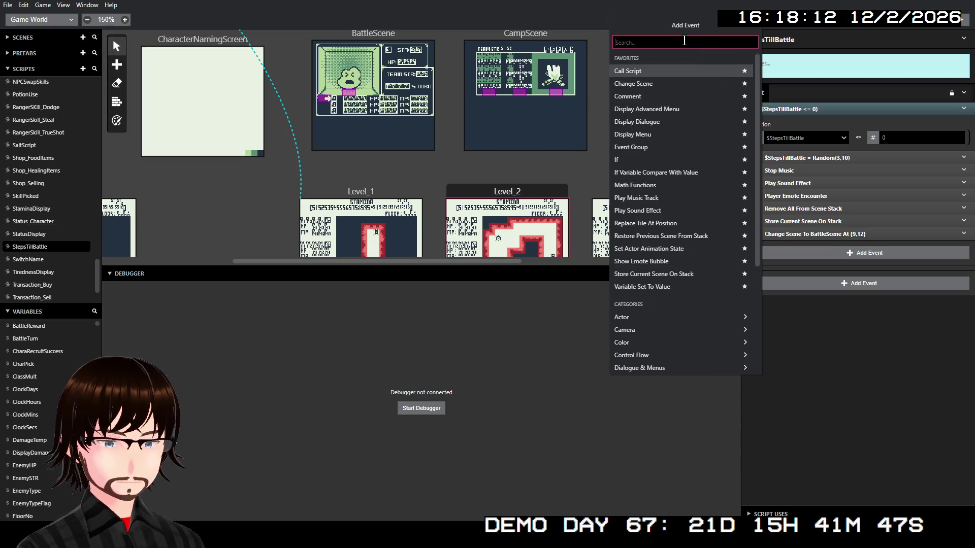
{"action": "type", "text": "ram"}
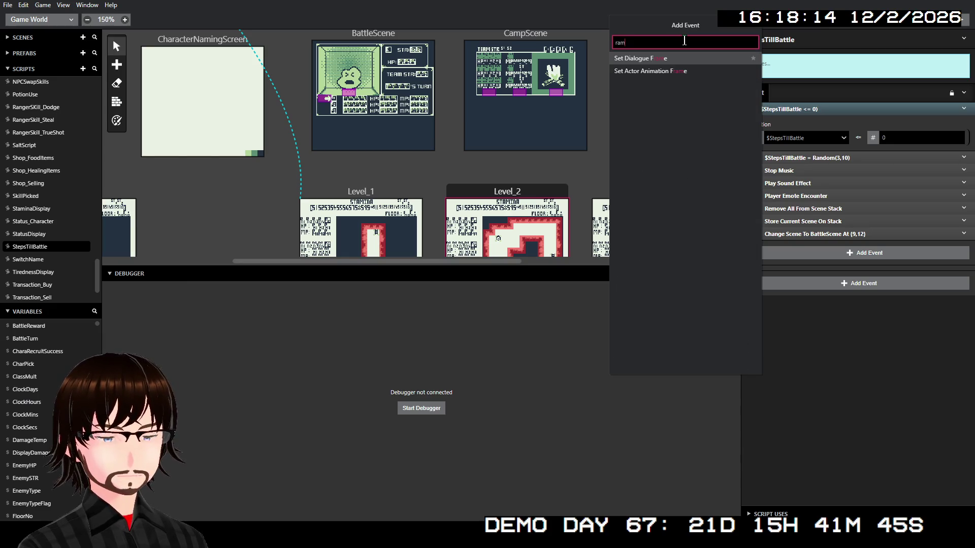
{"action": "key", "text": "BackSpace"}
{"action": "key", "text": "BackSpace"}
{"action": "key", "text": "BackSpace"}
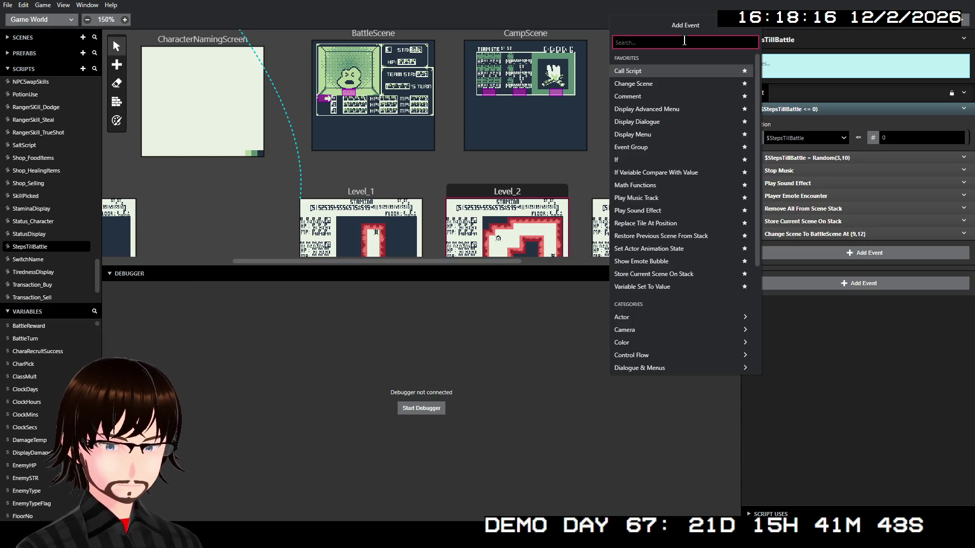
{"action": "type", "text": "vra"}
{"action": "key", "text": "BackSpace"}
{"action": "key", "text": "BackSpace"}
{"action": "key", "text": "BackSpace"}
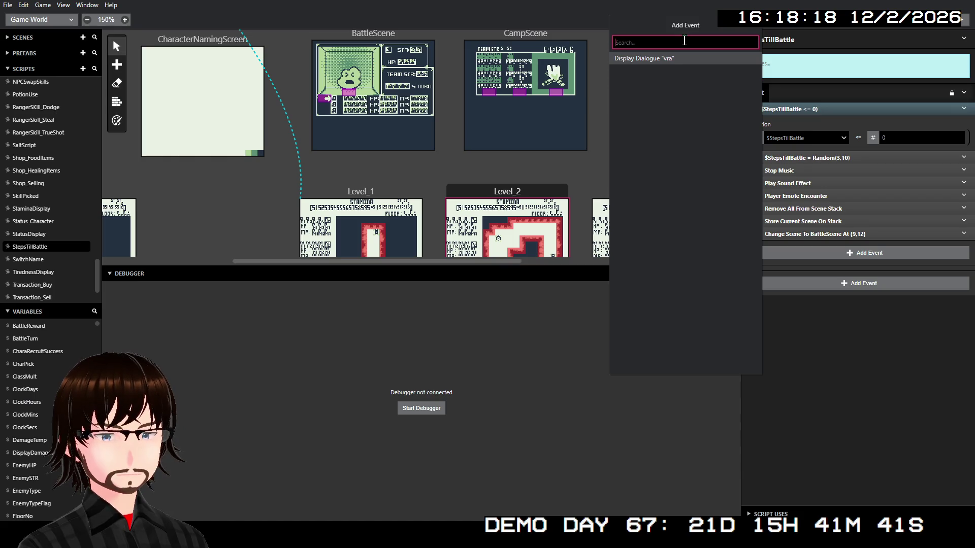
{"action": "left_click", "coordinate": [892, 374]}
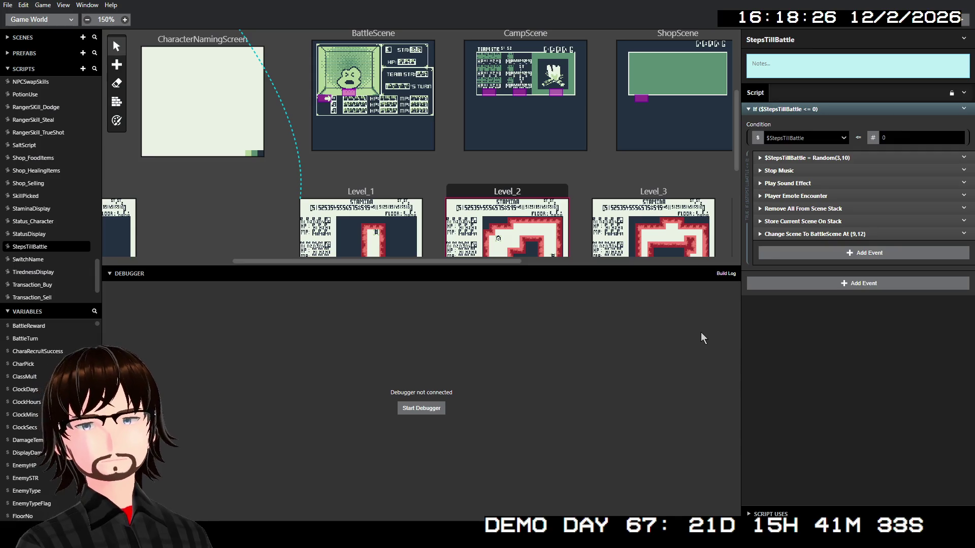
- Search the event list for 'buf', dismiss it without adding an event, and start the debugger build
{"action": "left_click", "coordinate": [793, 285]}
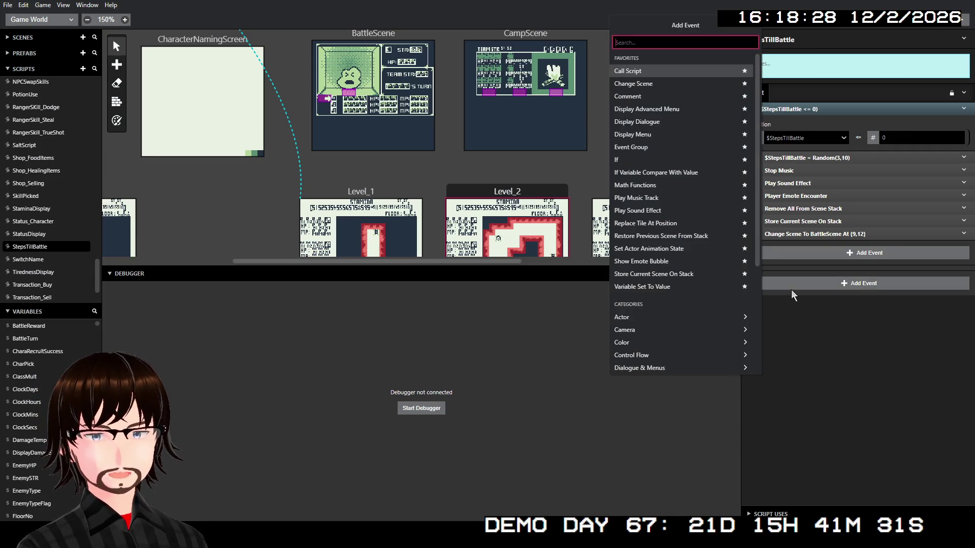
{"action": "type", "text": "buf"}
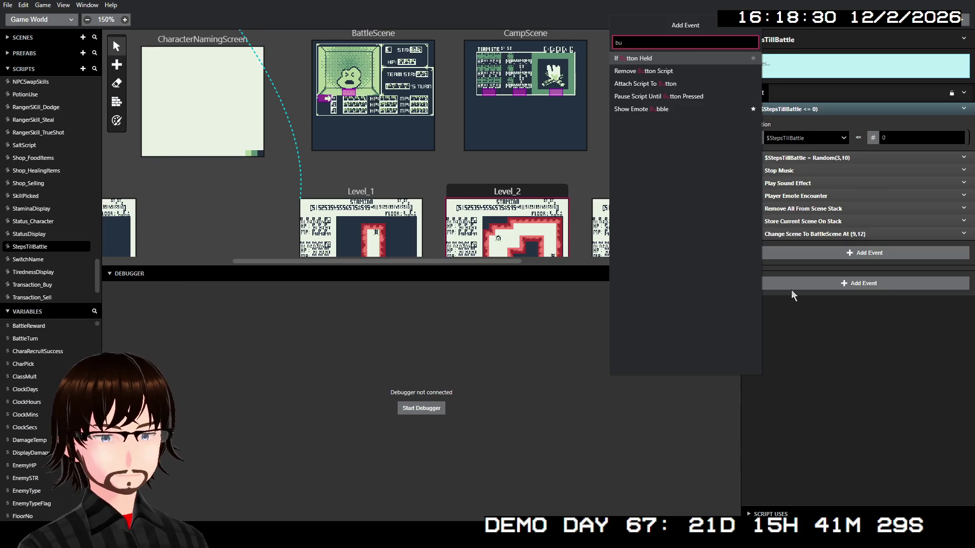
{"action": "key", "text": "BackSpace"}
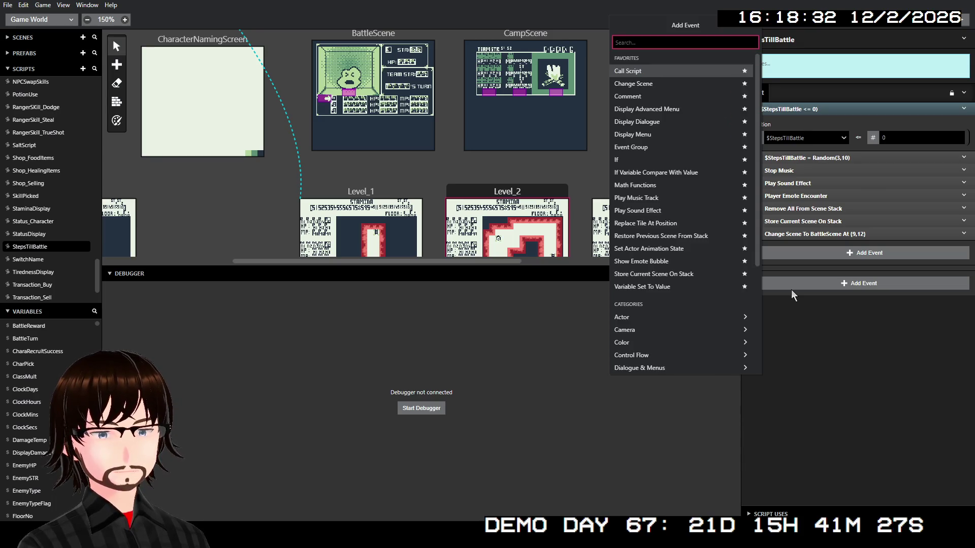
{"action": "key", "text": "Escape"}
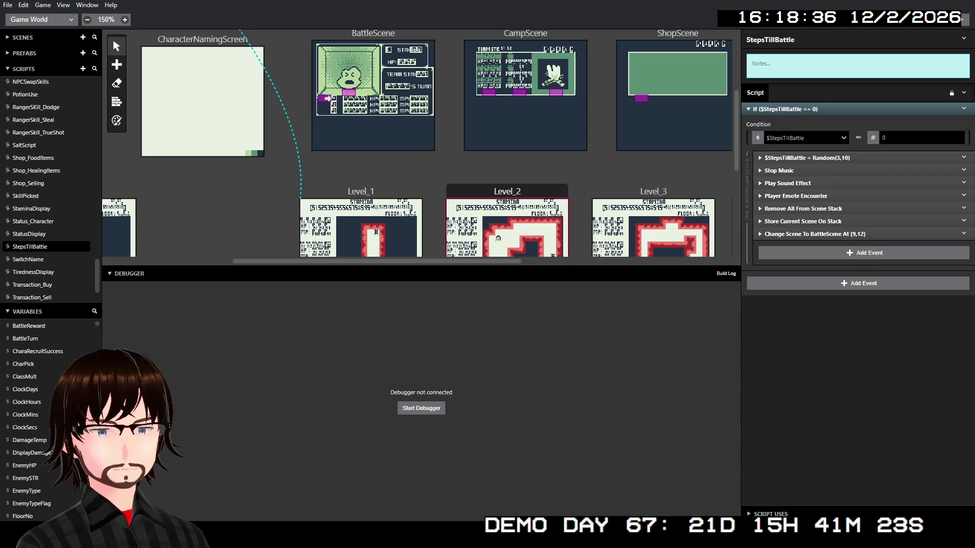
{"action": "left_click", "coordinate": [957, 27]}
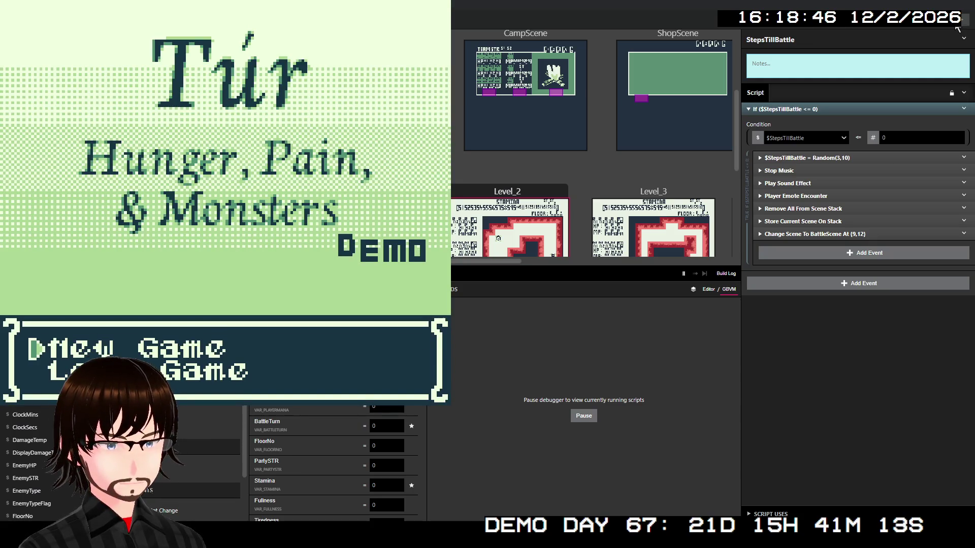
- Start a New Game and walk the party up the corridor and onto the stairs
{"action": "key", "text": "z"}
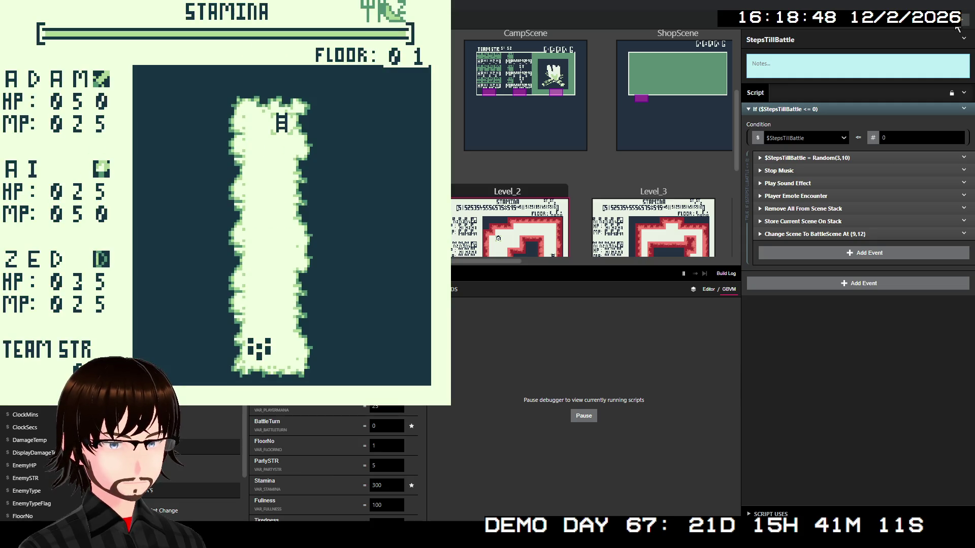
{"action": "key", "text": "Up"}
{"action": "key", "text": "Up"}
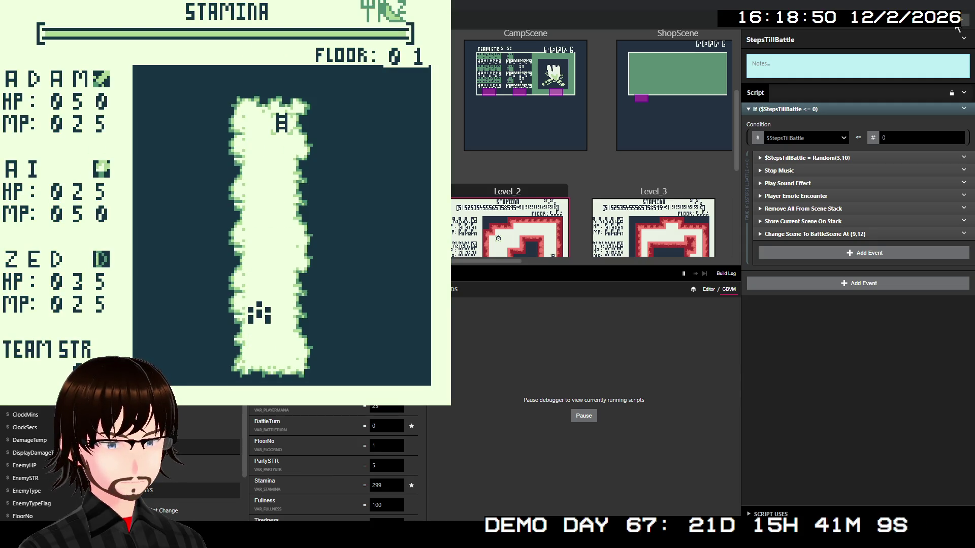
{"action": "key", "text": "Up"}
{"action": "key", "text": "Up"}
{"action": "key", "text": "Up"}
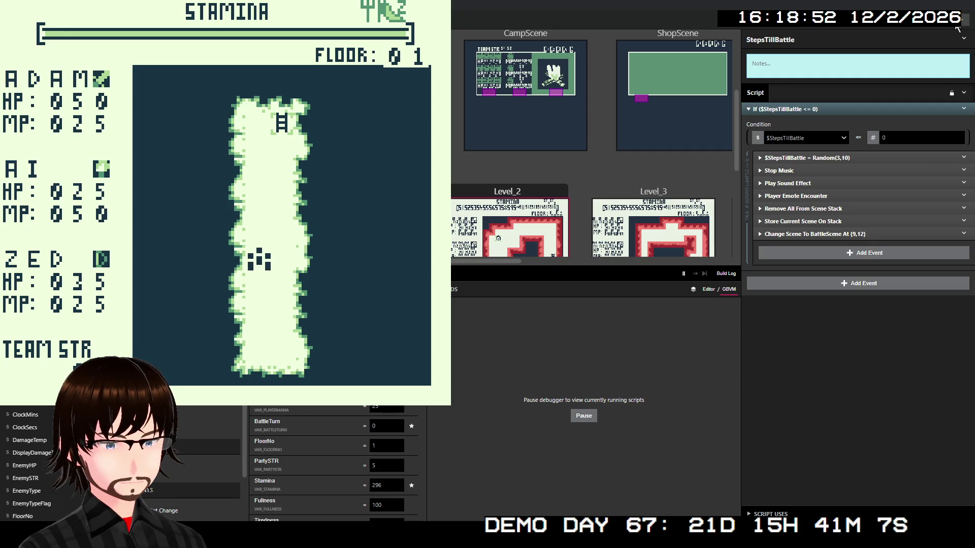
{"action": "key", "text": "Up"}
{"action": "key", "text": "Up"}
{"action": "key", "text": "Up"}
{"action": "key", "text": "Up"}
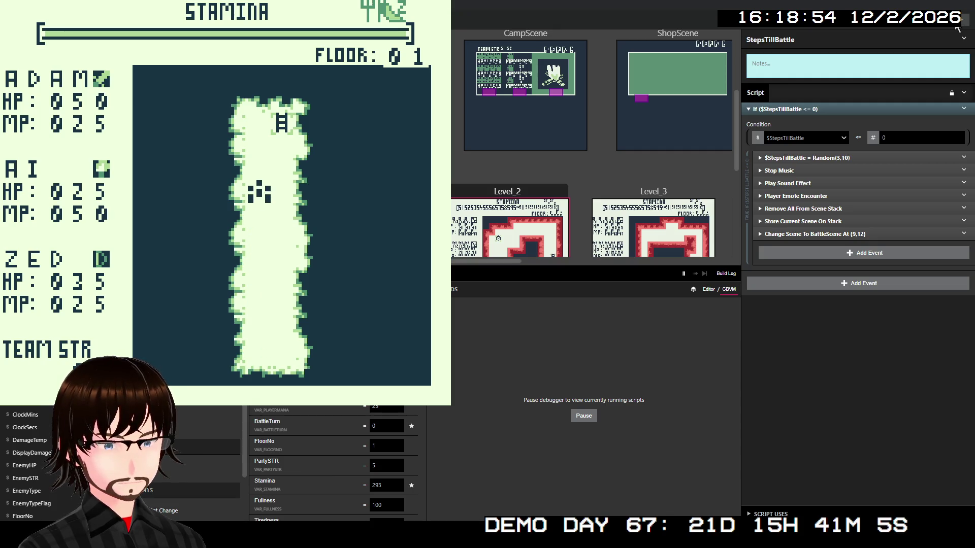
{"action": "key", "text": "Right"}
{"action": "key", "text": "Up"}
- Confirm moving on to floor 2 and walk three tiles left
{"action": "key", "text": "z"}
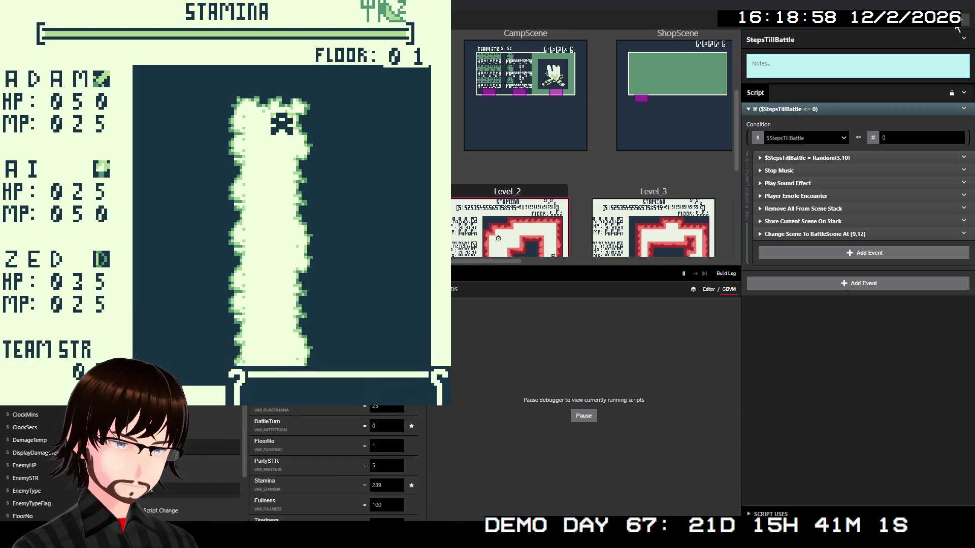
{"action": "key", "text": "z"}
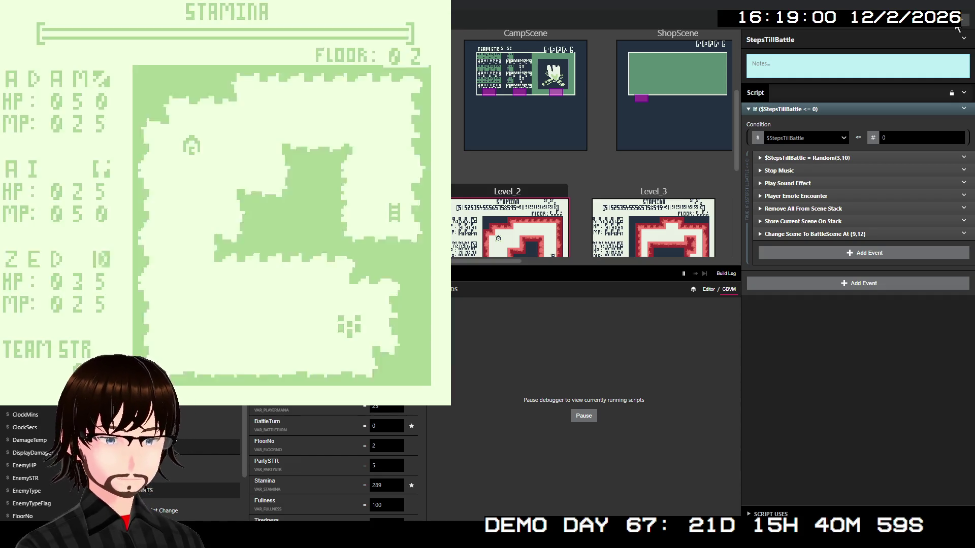
{"action": "key", "text": "Left"}
{"action": "key", "text": "Left"}
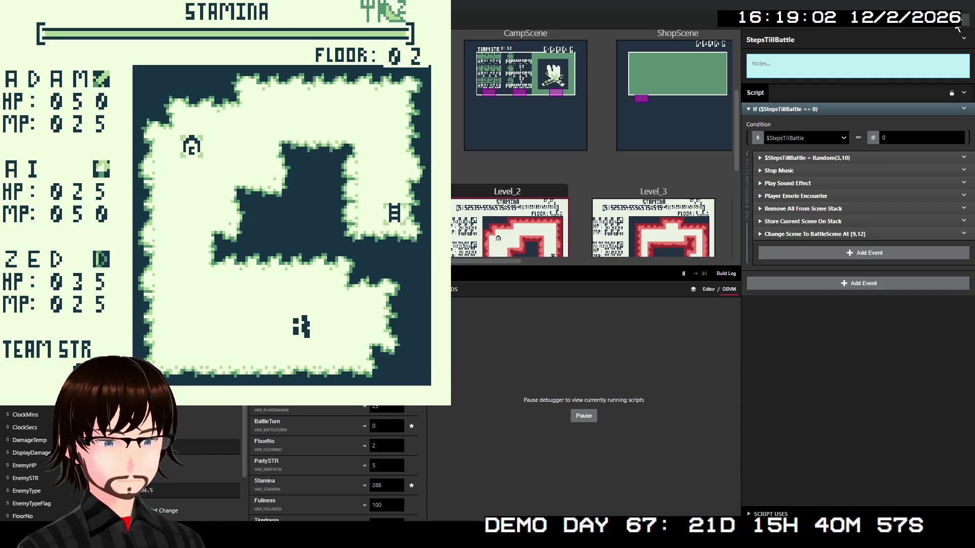
{"action": "key", "text": "Left"}
{"action": "key", "text": "Left"}
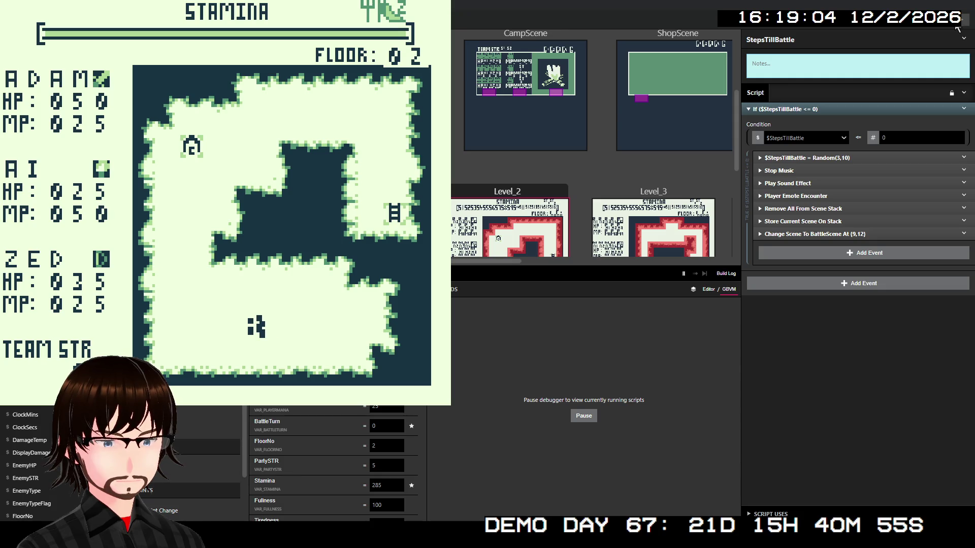
{"action": "key", "text": "Left"}
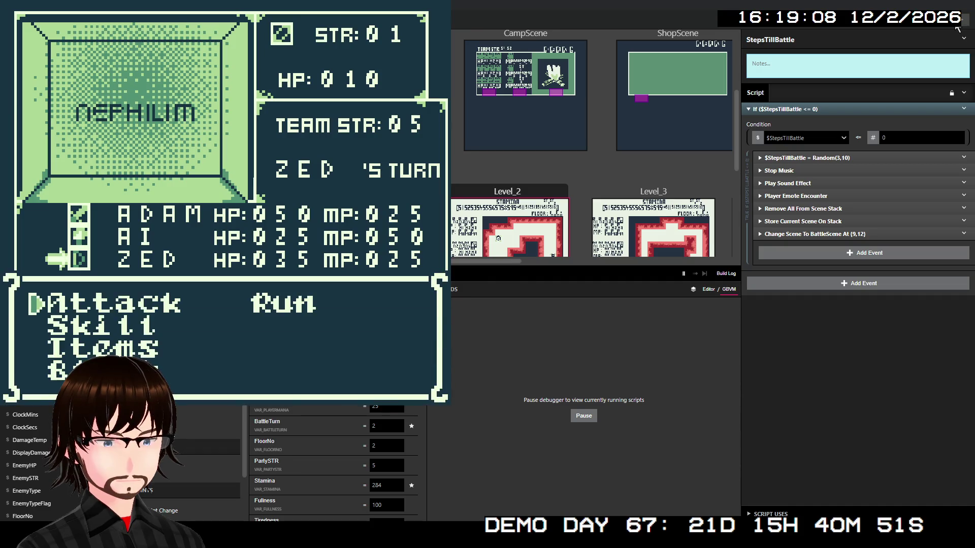
- Use the TrueShot skill on the Nephilim, hit the kernel panic, and close the emulator
{"action": "key", "text": "Down"}
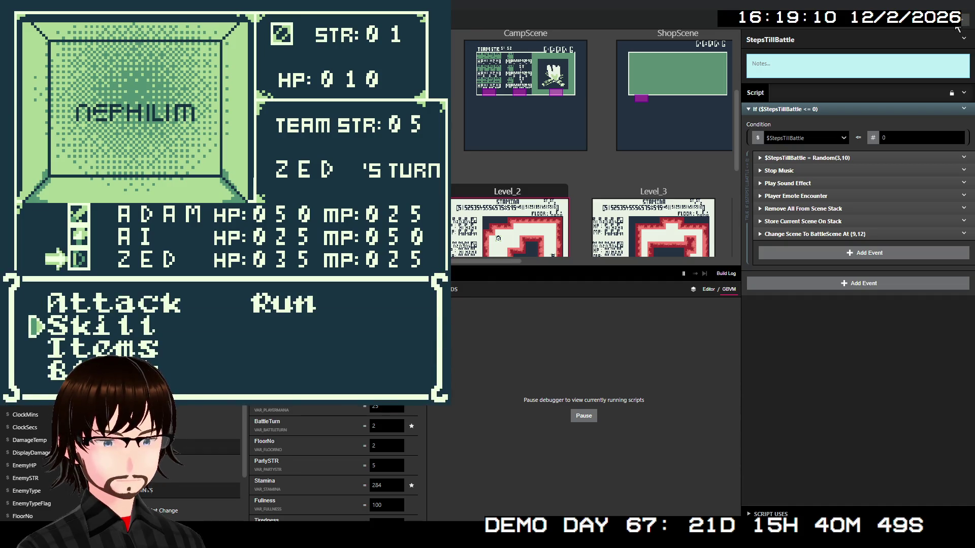
{"action": "key", "text": "z"}
{"action": "key", "text": "z"}
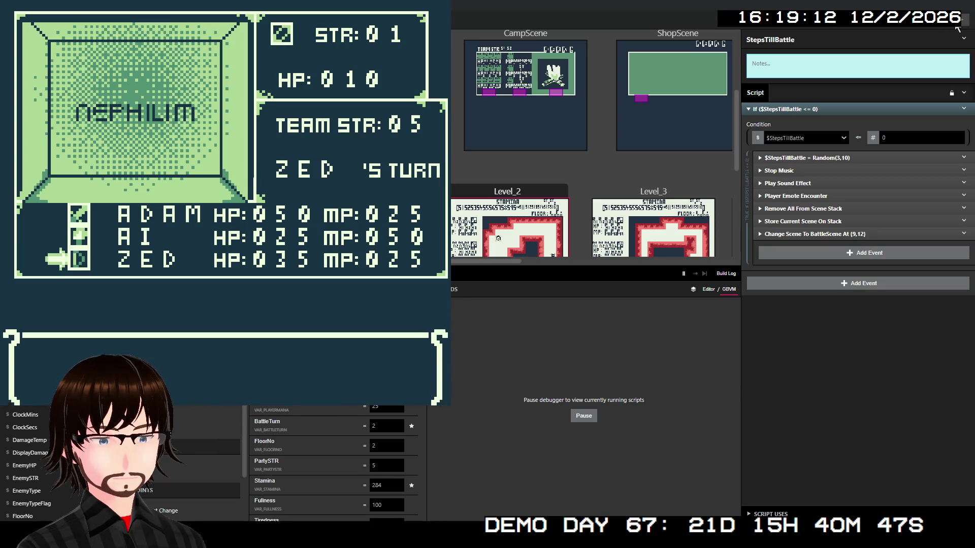
{"action": "key", "text": "z"}
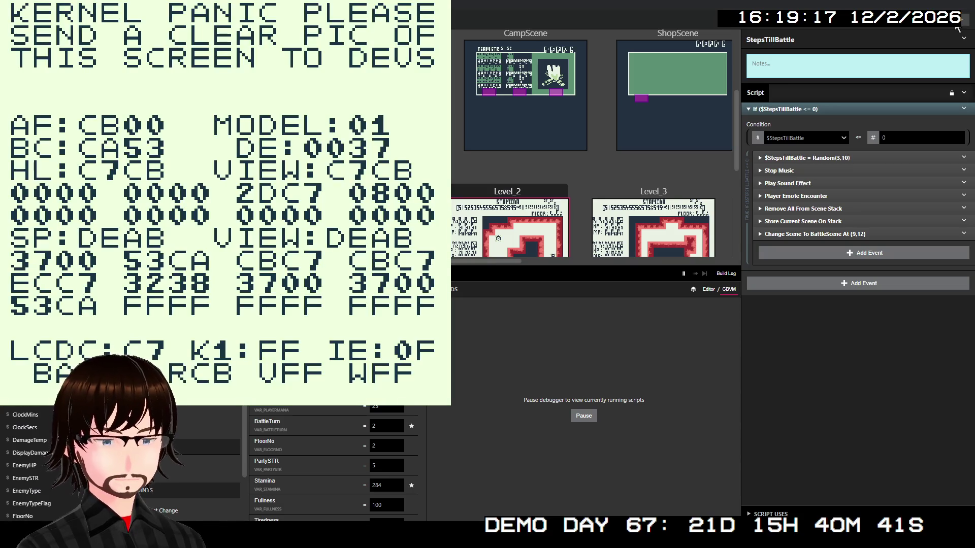
{"action": "key", "text": "alt+F4"}
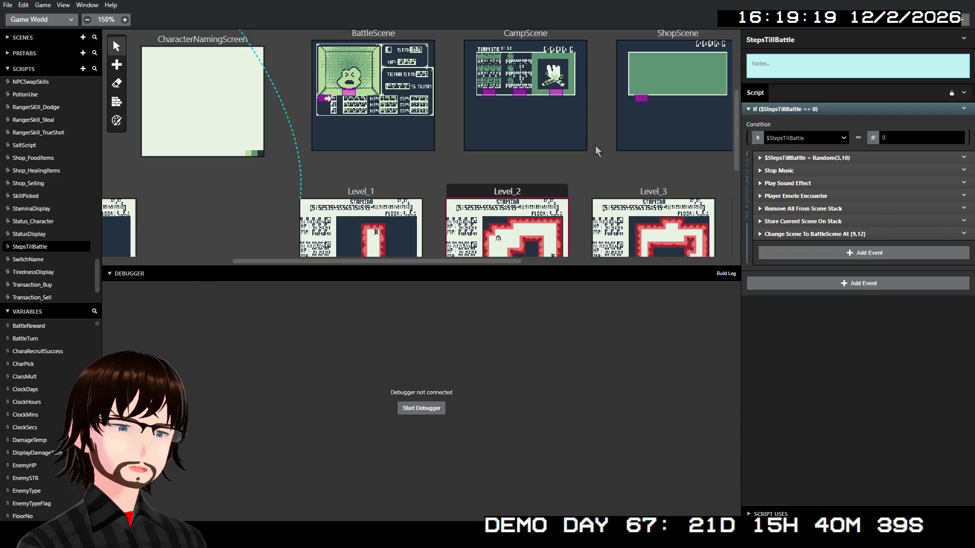